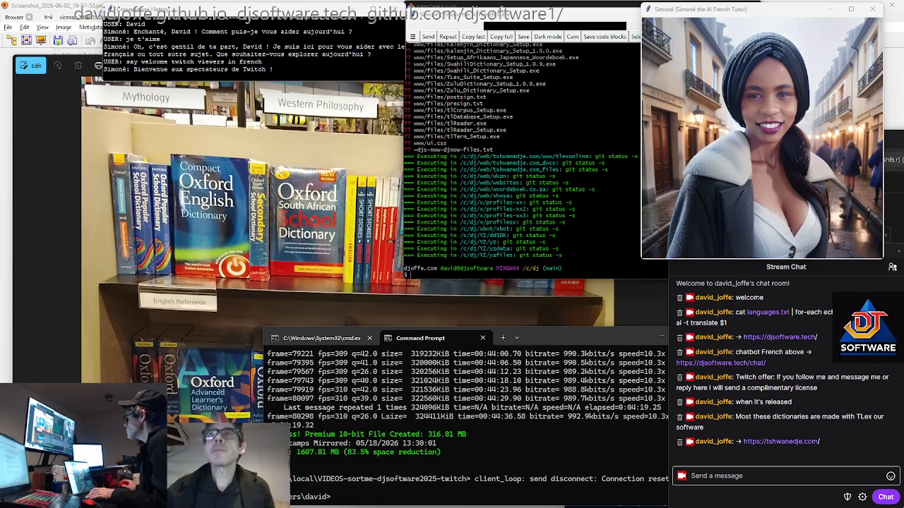
- Bring the Command Prompt window to the front, then open a new File Explorer window at Home
left_click(570, 339)
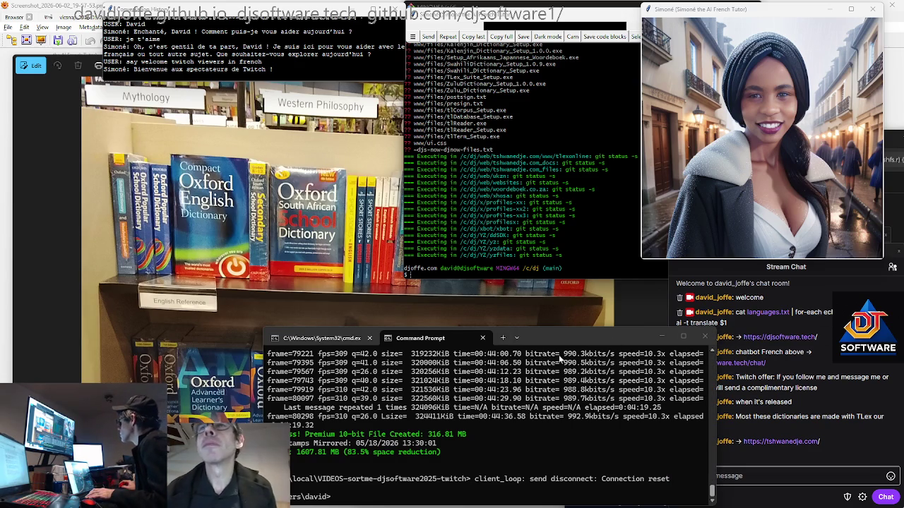
key("super+Tab")
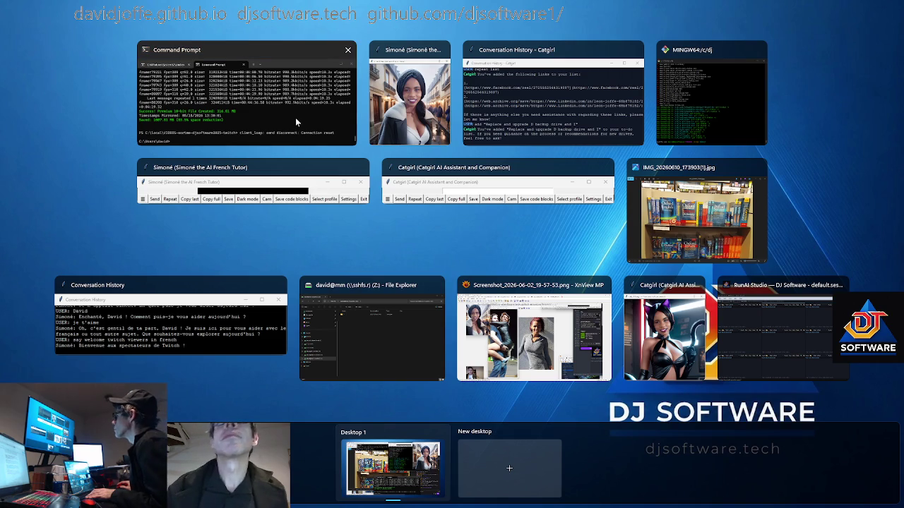
left_click(293, 123)
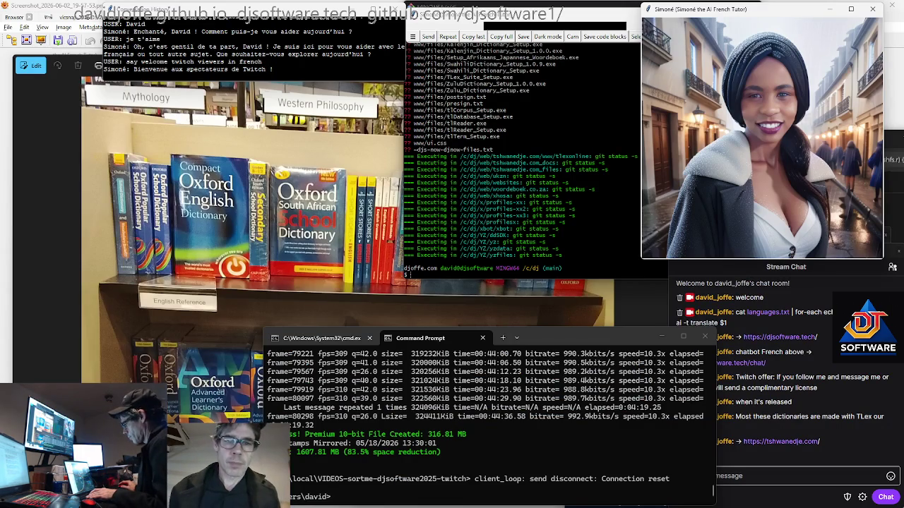
key("alt+Tab")
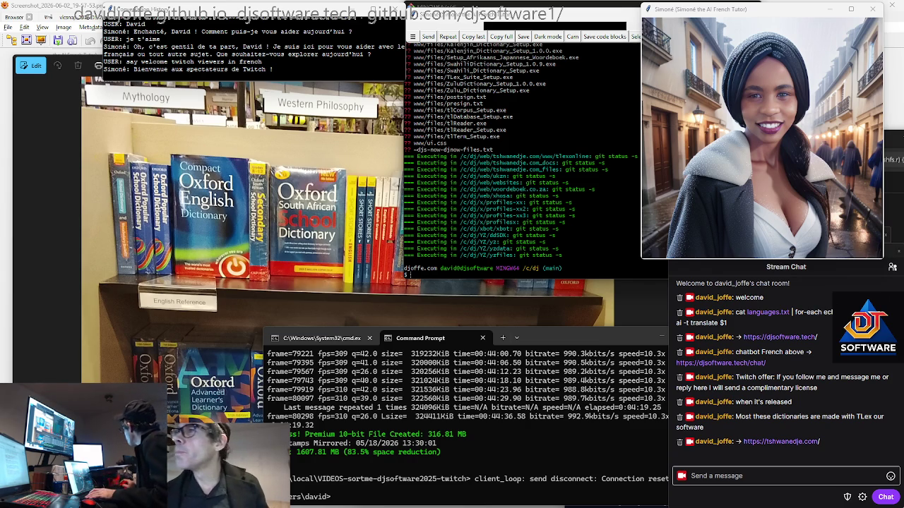
left_click(402, 392)
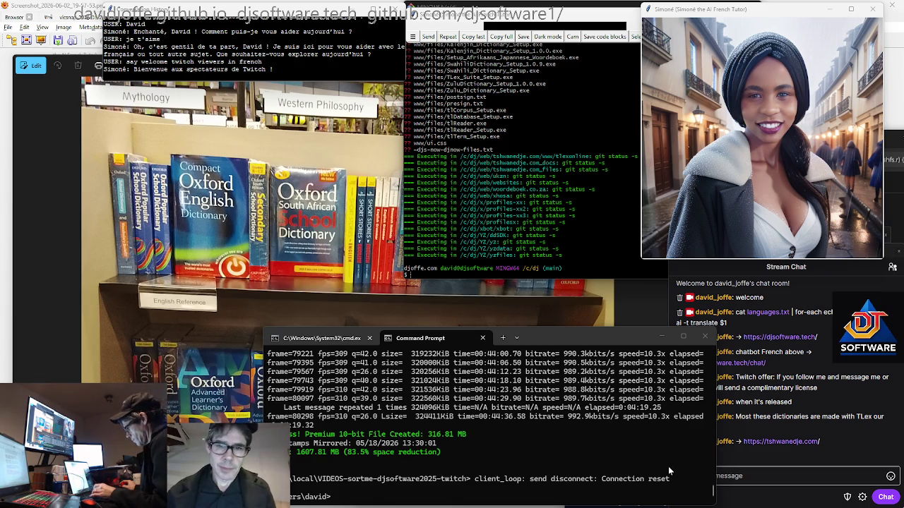
key("super+e")
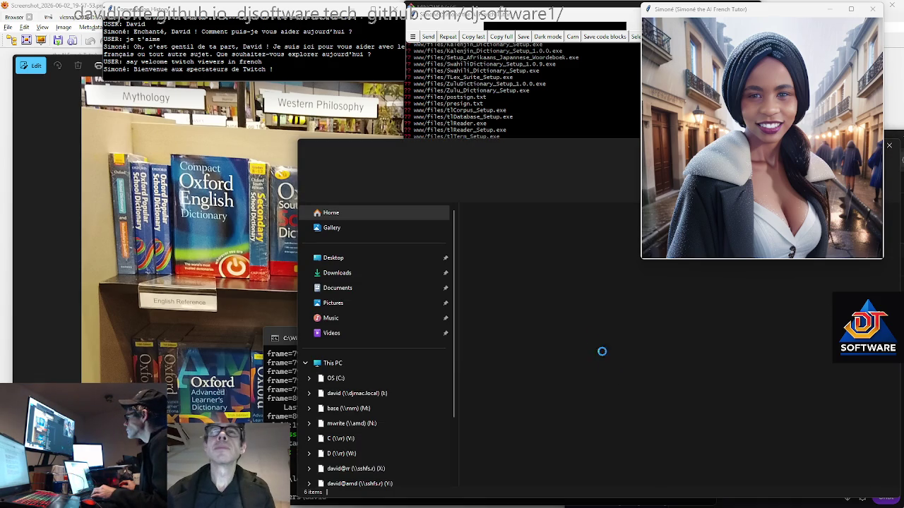
- Go to the Recycle Bin and permanently delete its Camera folder, then move the window aside
type("Recycle Bin")
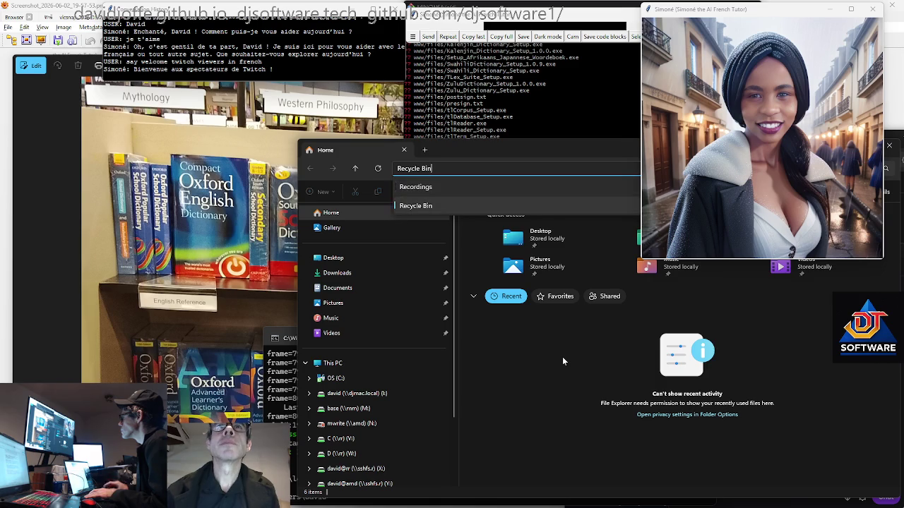
key("Return")
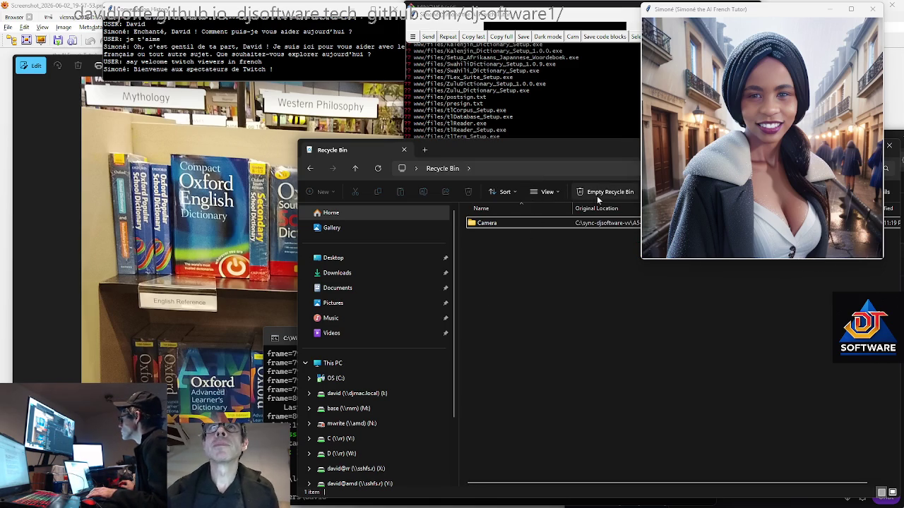
left_click(598, 192)
left_click(488, 285)
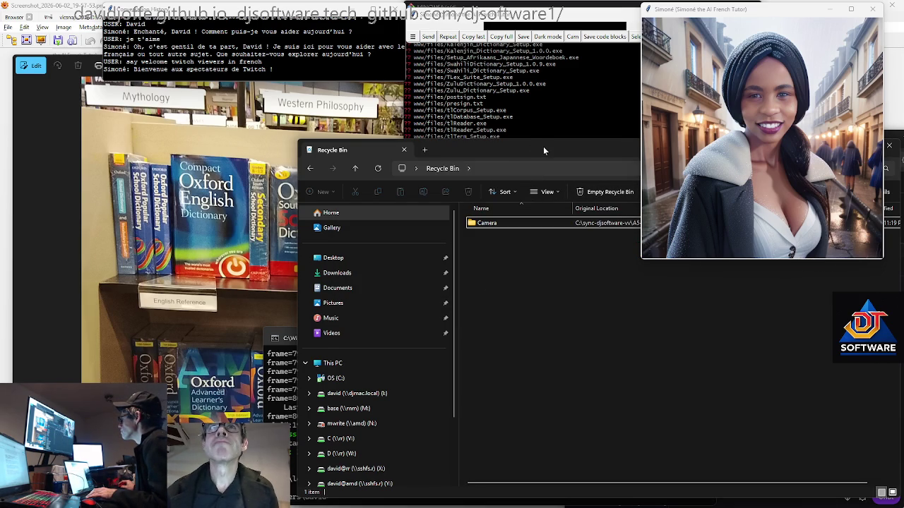
left_click_drag(543, 150, 613, 159)
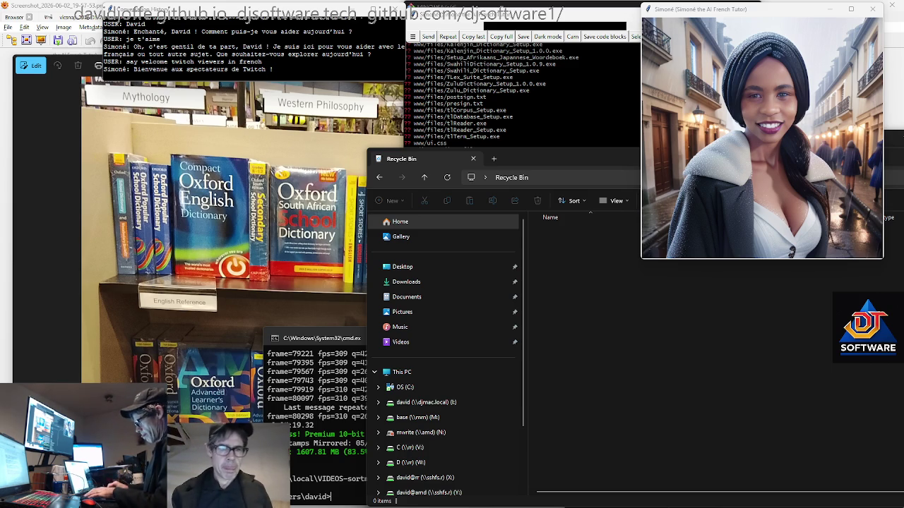
- Drag Total Commander into view, then bring Command Prompt forward with its new-tab profile list showing
mouse_move(903, 268)
left_mouse_down()
mouse_move(758, 296)
mouse_move(609, 361)
left_mouse_up()
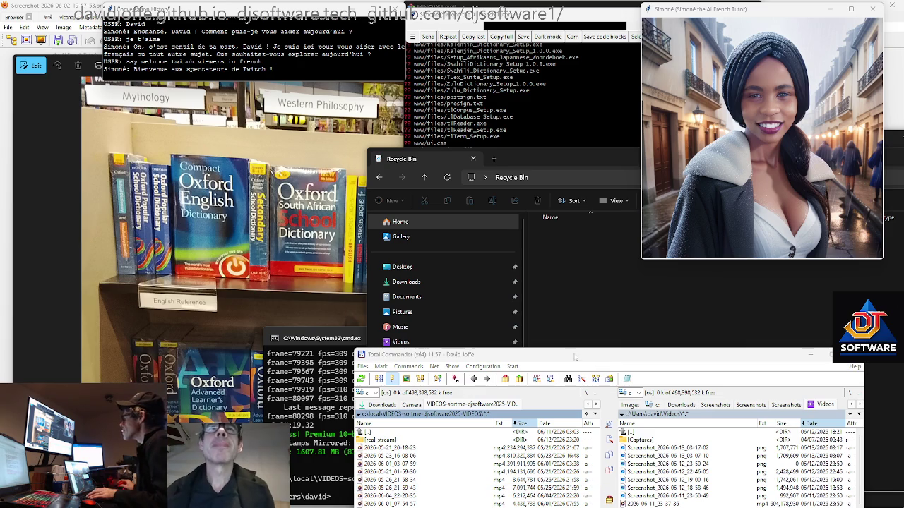
key("super+Tab")
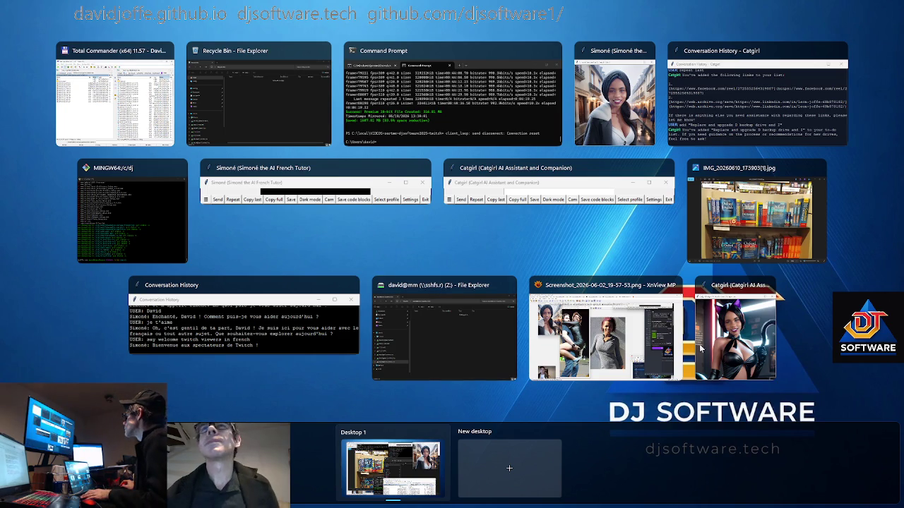
left_click(141, 103)
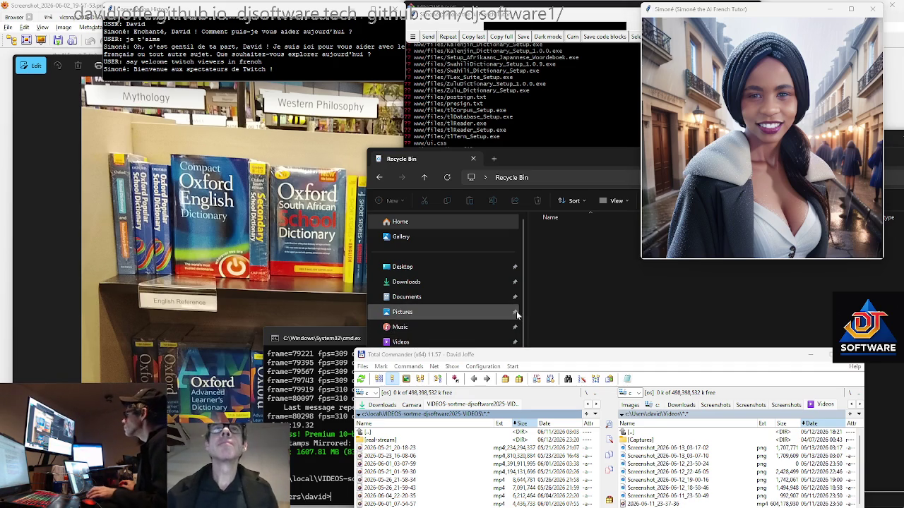
left_click(309, 400)
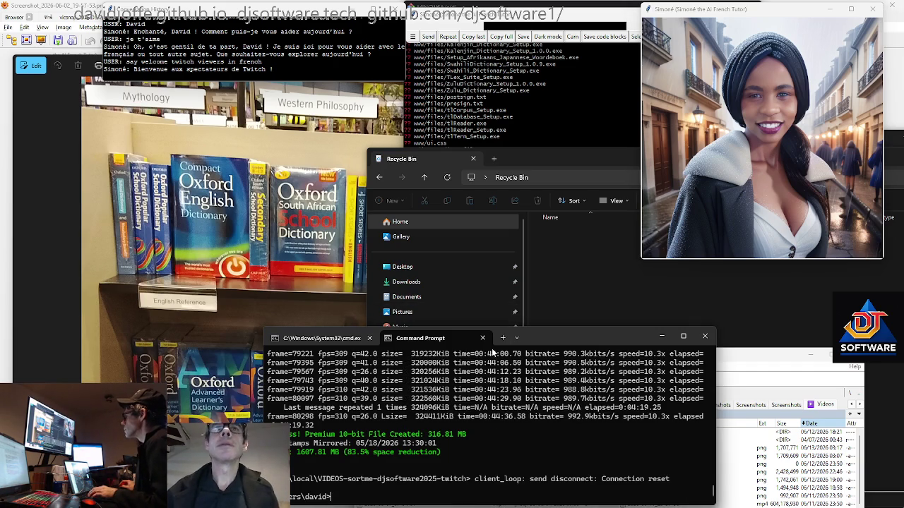
left_click(519, 338)
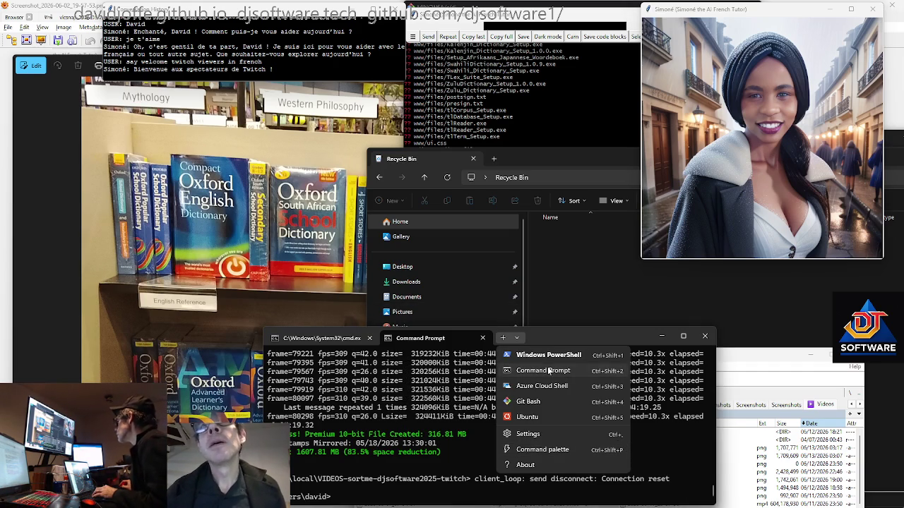
- In a new Command Prompt tab, run ssj ++++, rins, runai_out_vivobook and runssh-dj.bat
left_click(550, 371)
type("ssj ++++")
key("Return")
type("rins")
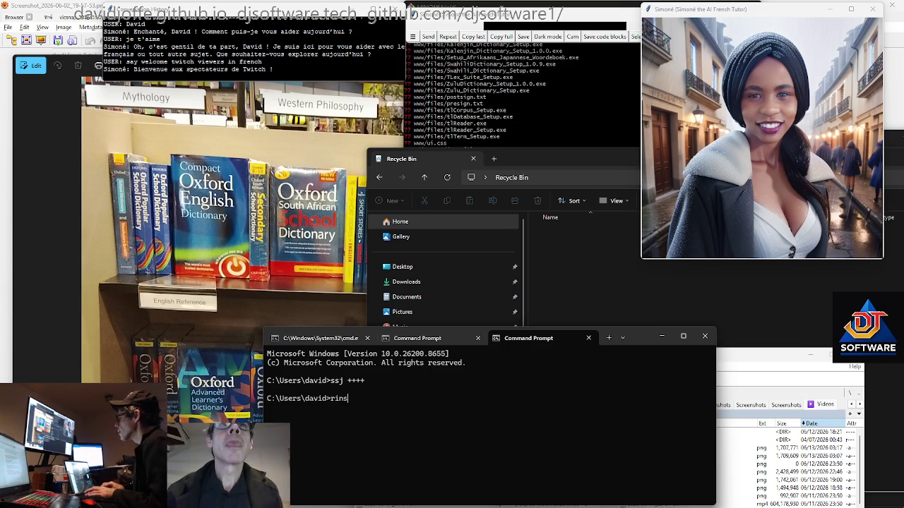
key("Return")
type("runai_out")
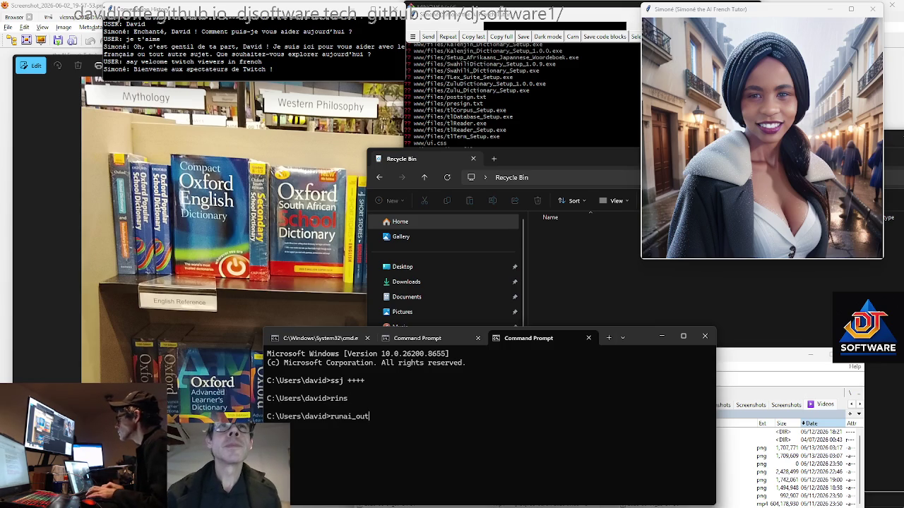
type("_vivobook")
key("Return")
type("runssh-dj.bat")
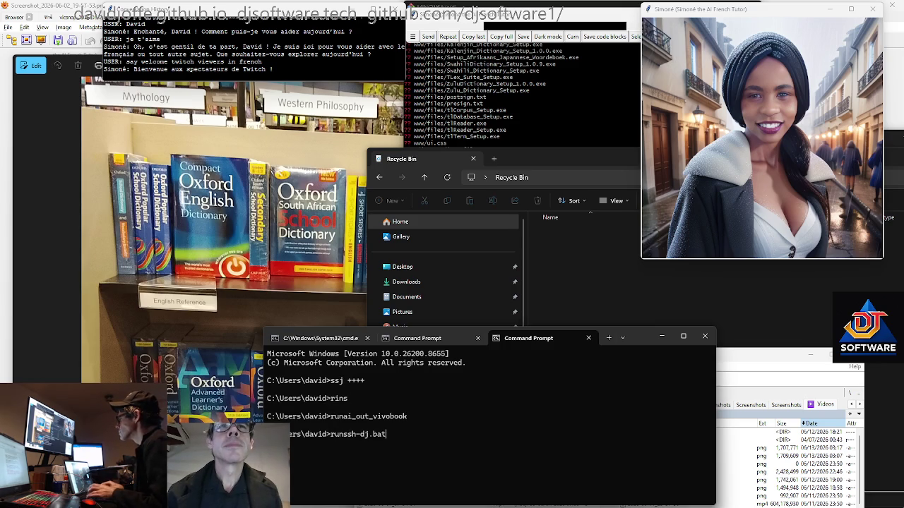
key("Return")
- Retitle the tab 'ssh' and run dir to list the home folder, then return to the Recycle Bin
type("tiu")
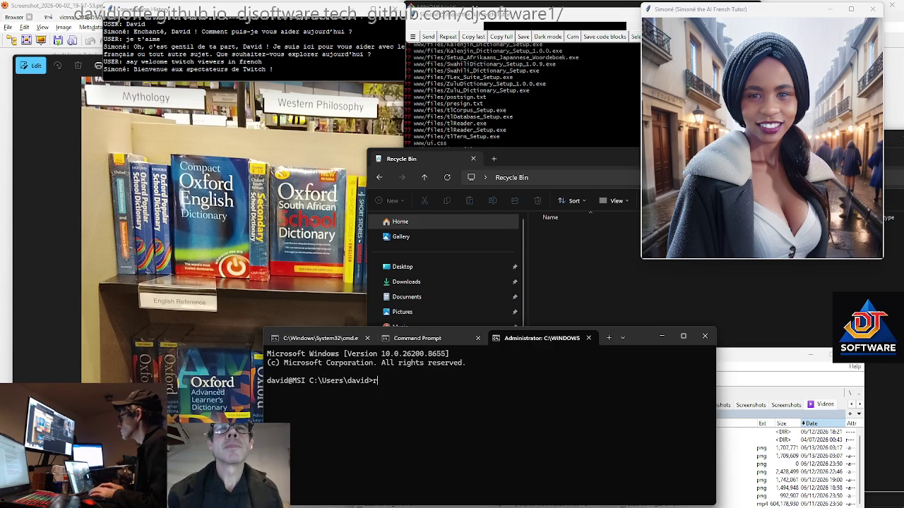
type("tle")
key("BackSpace")
key("BackSpace")
key("BackSpace")
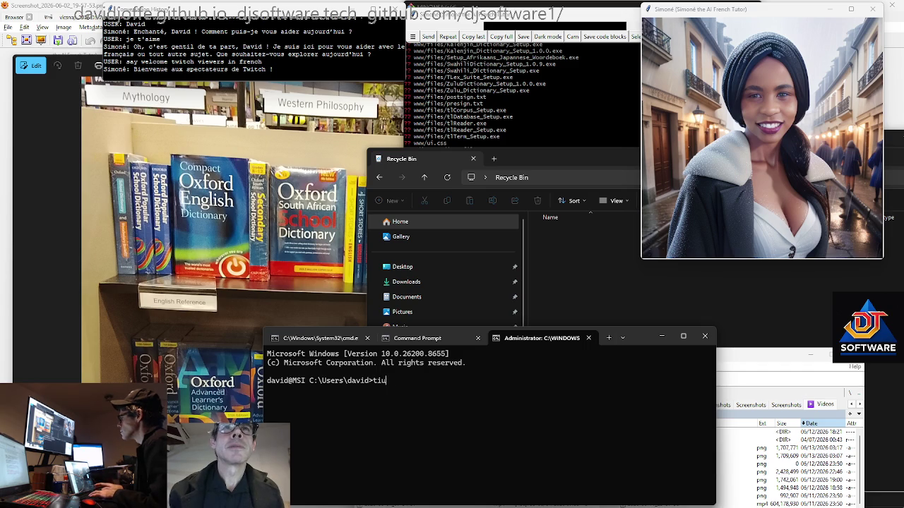
type("tle ssh")
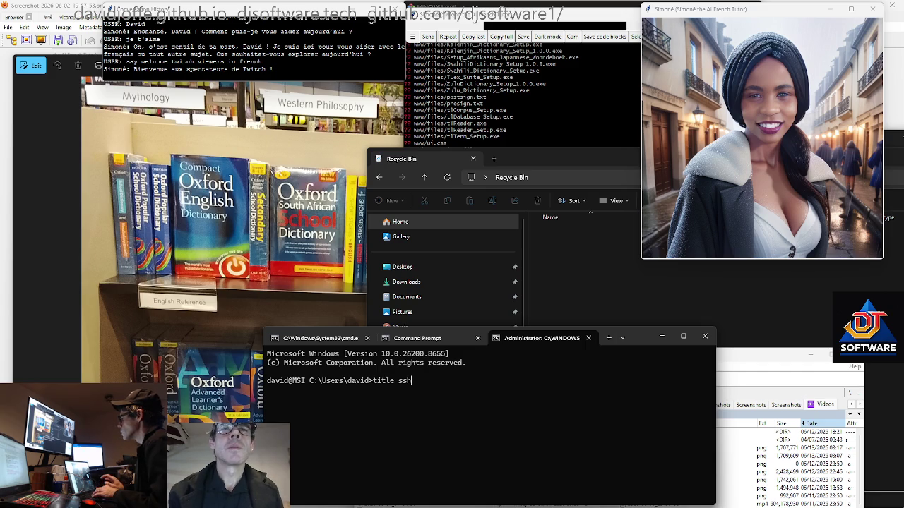
key("Return")
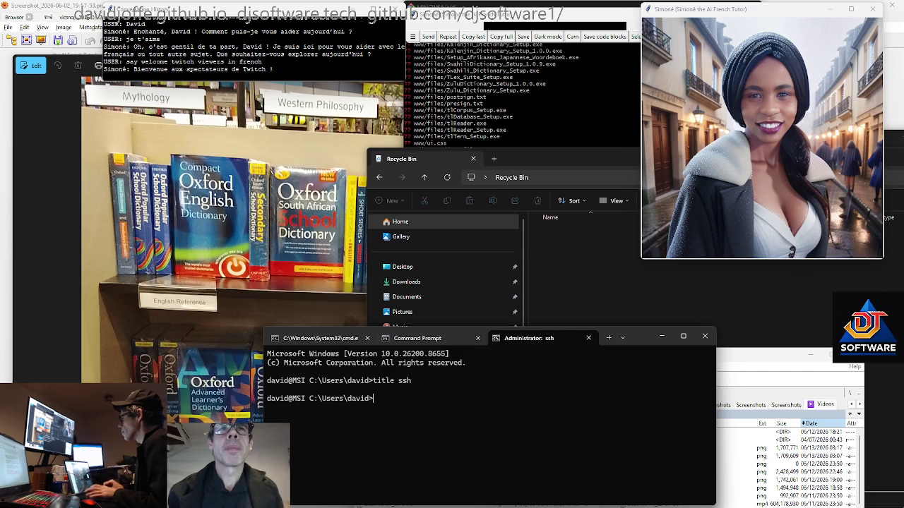
type("dir")
key("Return")
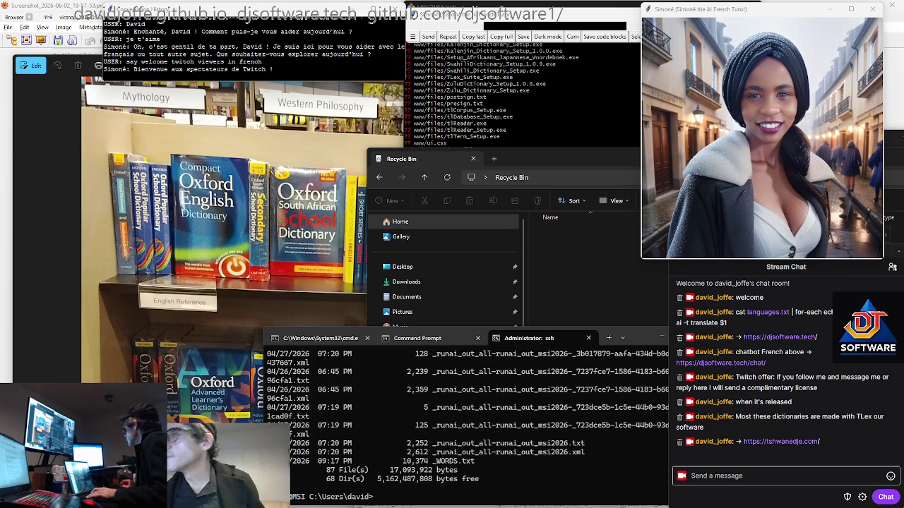
left_click(468, 391)
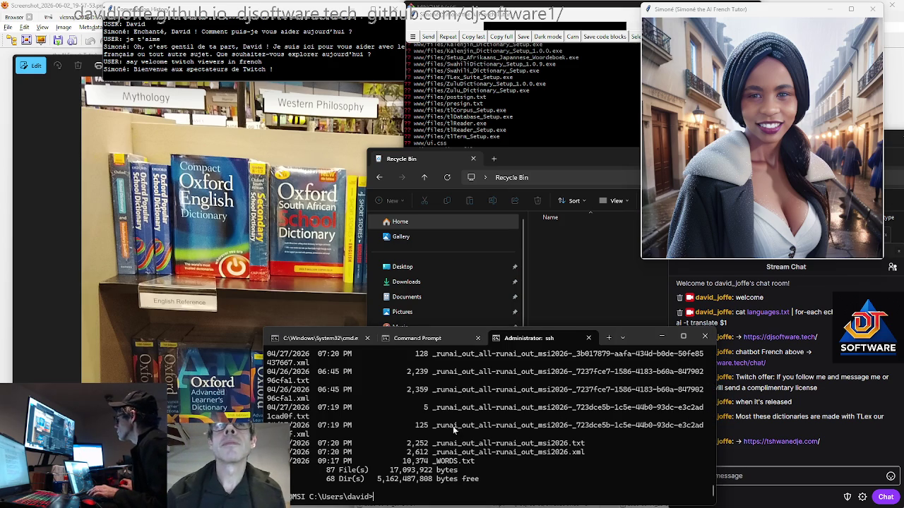
left_click(558, 159)
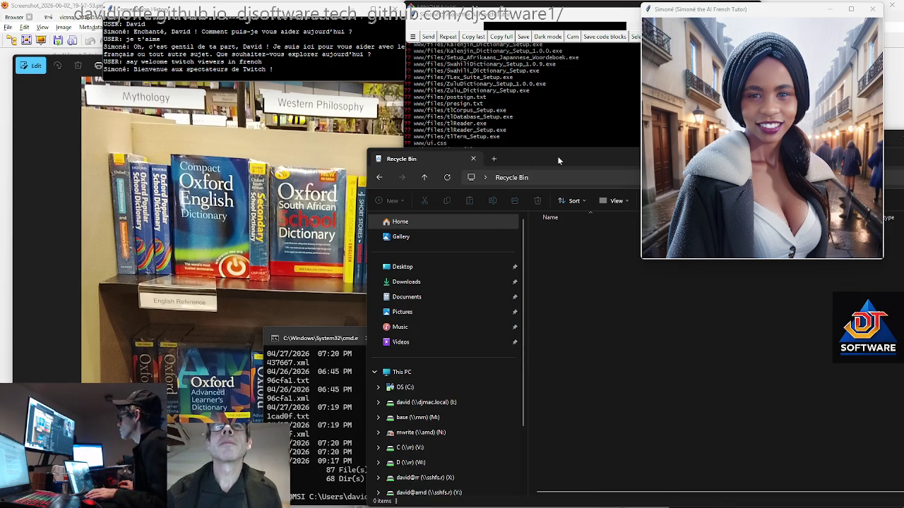
- Switch Total Commander's right panel to network drive m:
key("alt+Tab")
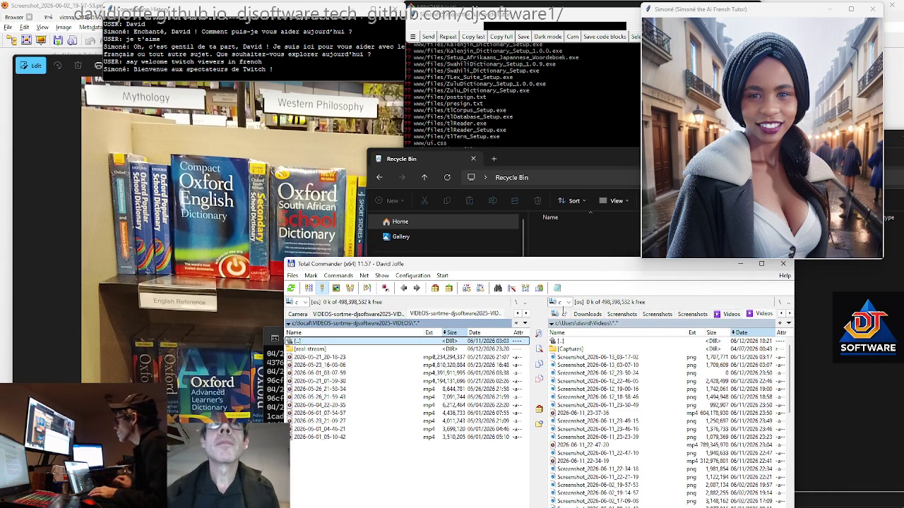
left_click(568, 302)
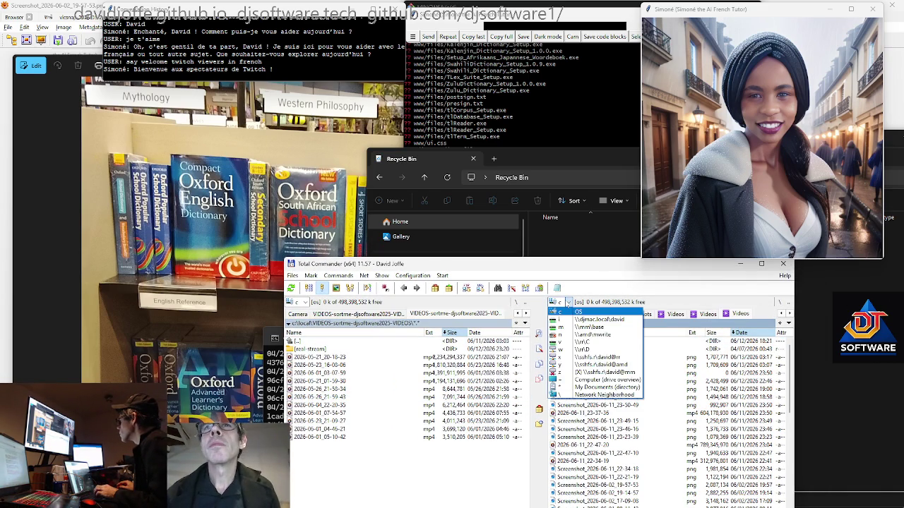
left_click(620, 335)
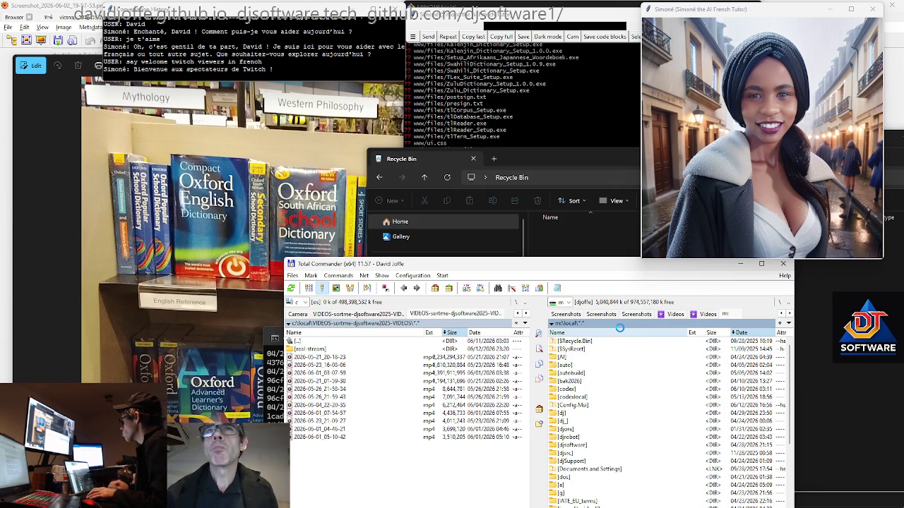
mouse_move(558, 268)
left_mouse_down()
mouse_move(532, 192)
mouse_move(517, 191)
left_mouse_up()
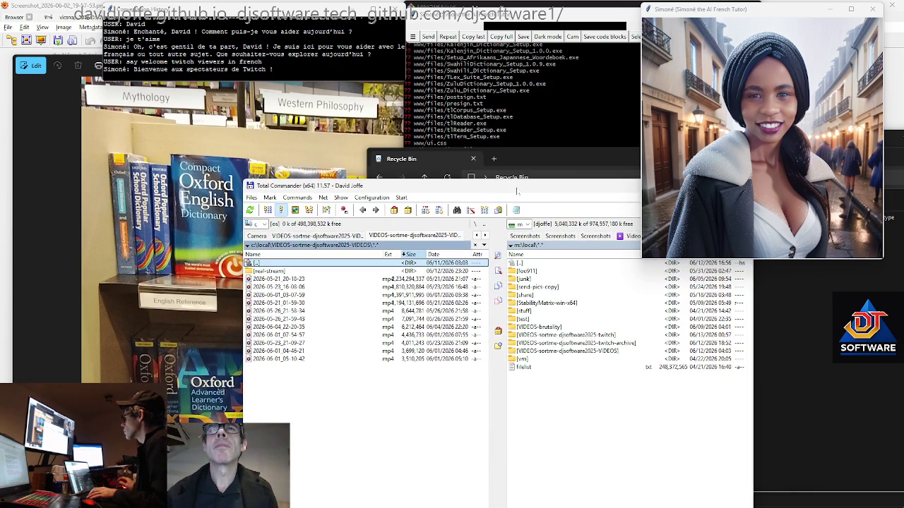
- Open the VIDEOS-sortme-djsoftware2025-twitch-archive folder in the right-hand m: list
key("Tab")
key("Up")
key("Up")
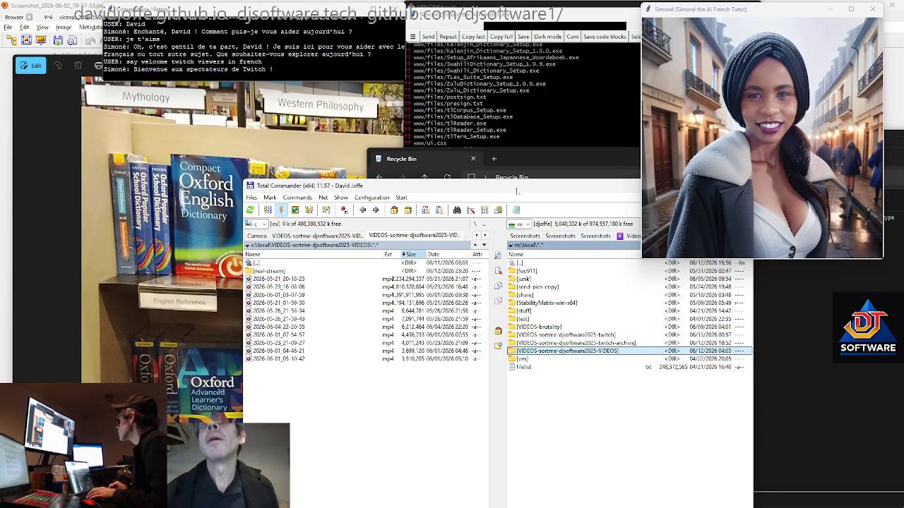
key("Up")
key("Return")
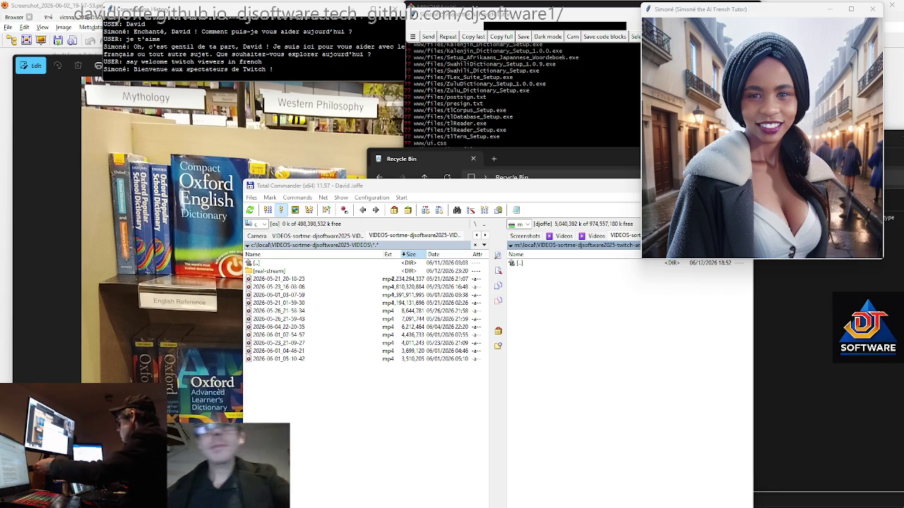
- Bring Total Commander back into focus
key("alt+Tab")
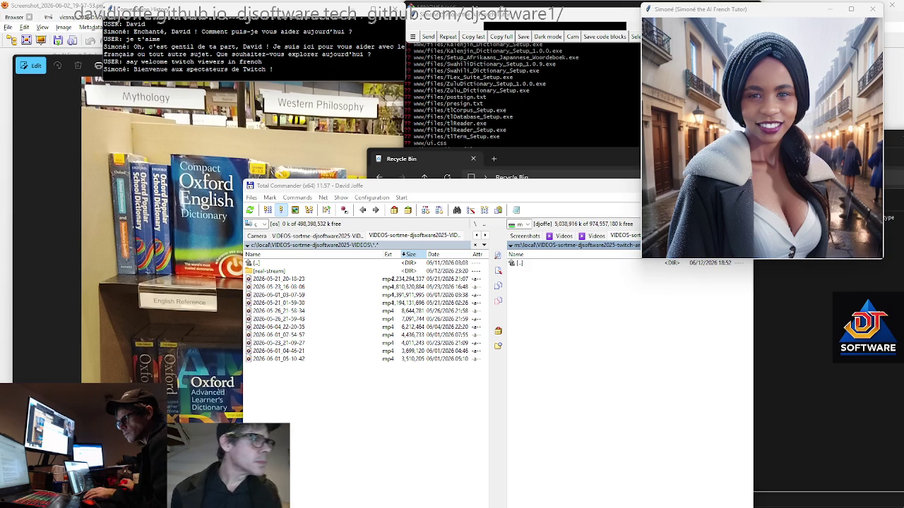
- Open the m: VIDEOS-sortme-djsoftware2025-VIDEOS folder and move 2026-05-26_21-58-34.mp4 into it
left_click_drag(548, 190, 423, 156)
key("BackSpace")
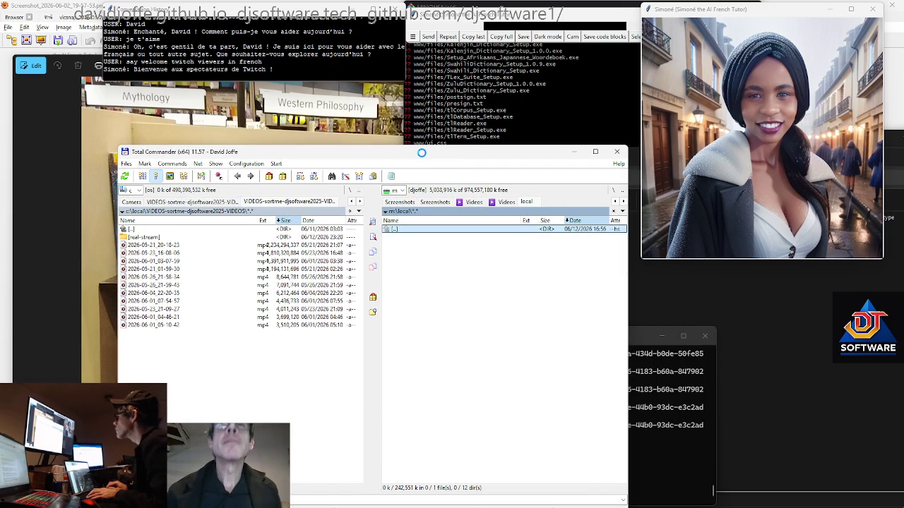
key("Down")
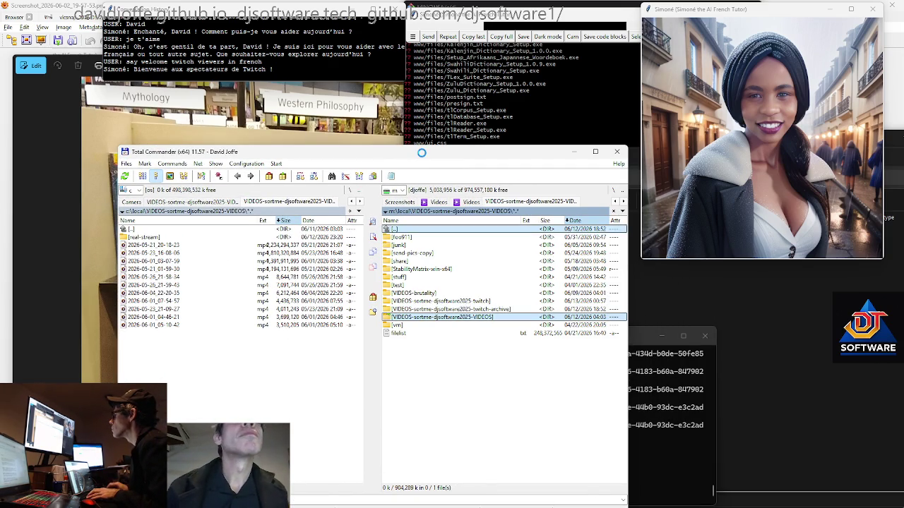
key("Return")
key("Tab")
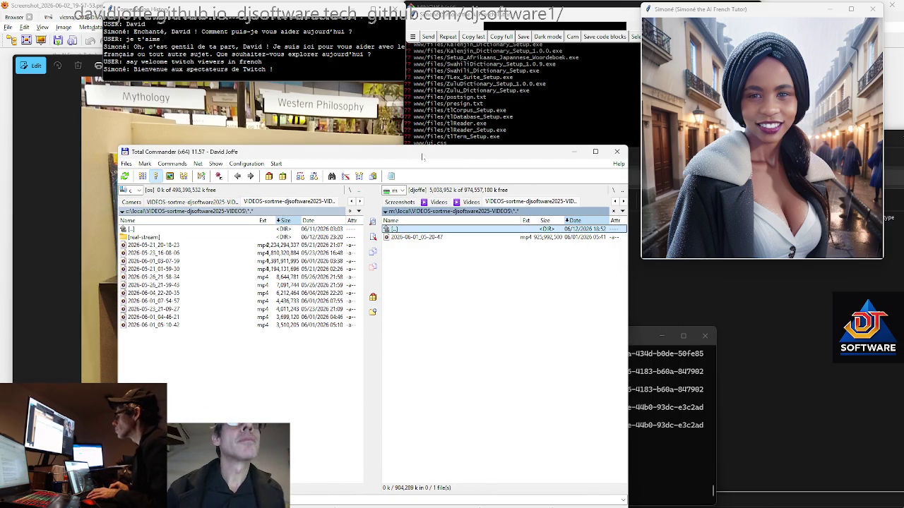
key("Tab")
key("Down")
key("Down")
key("Down")
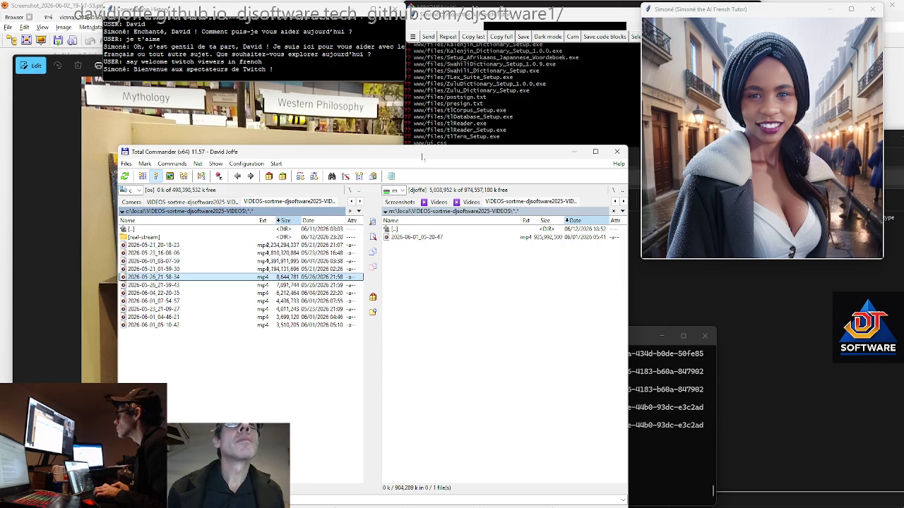
key("Tab")
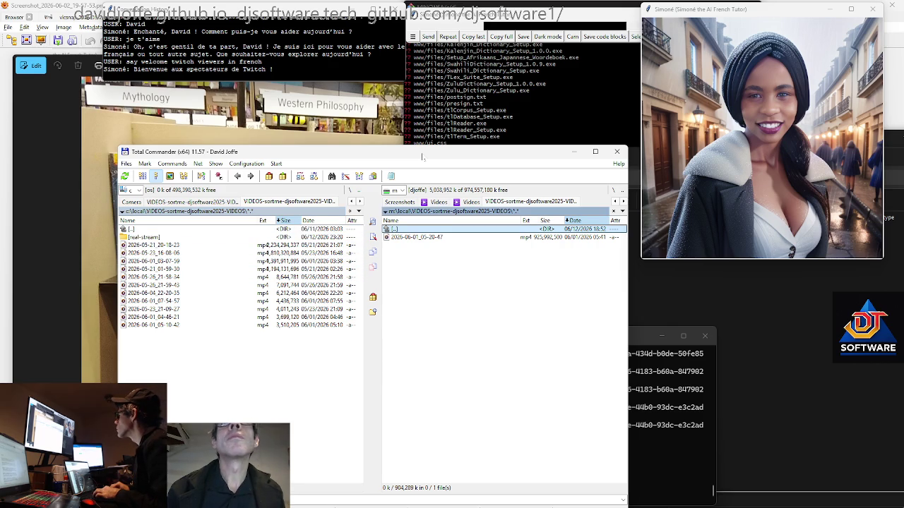
key("Tab")
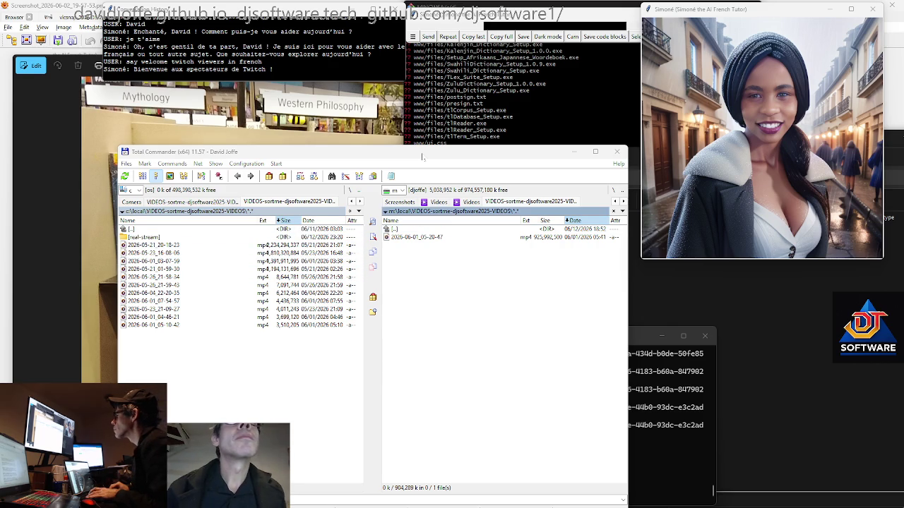
key("F6")
key("Return")
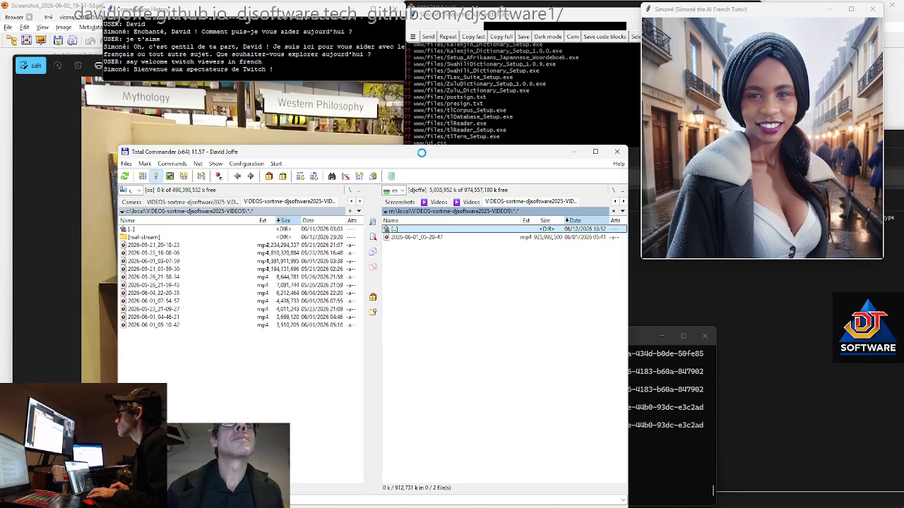
- Mark the five videos from 2026-05-26_21-59-43 down and move them to m:
key("Insert")
key("Insert")
key("Insert")
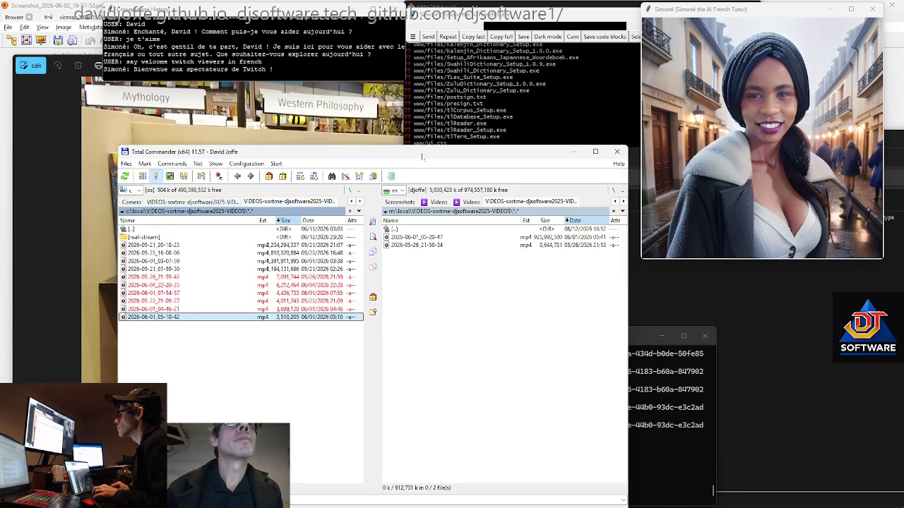
key("Tab")
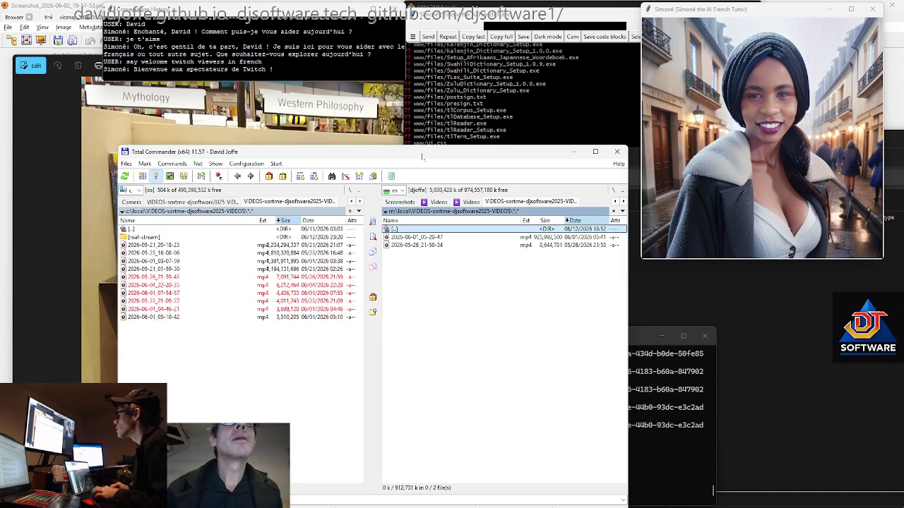
key("F6")
key("Return")
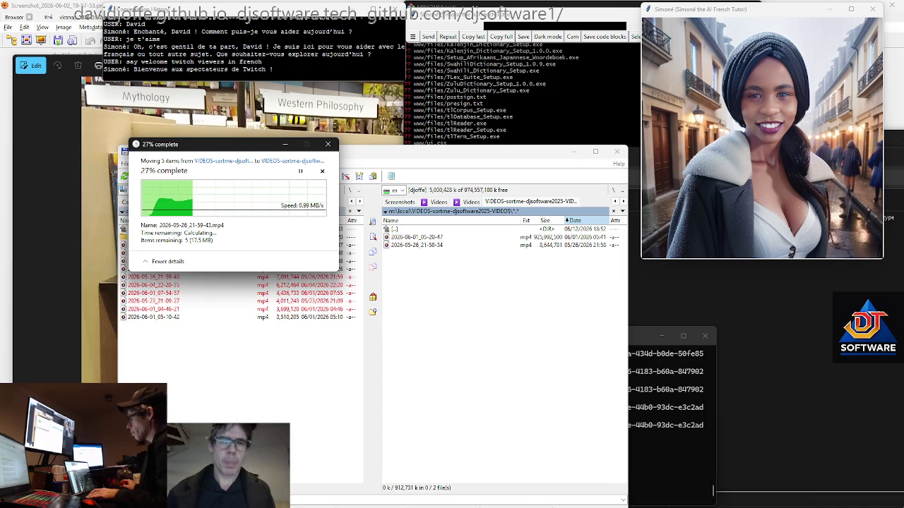
- While the move runs, check the Command Prompt and ssh sessions in the terminal
mouse_move(227, 143)
left_mouse_down()
mouse_move(213, 96)
mouse_move(171, 64)
left_mouse_up()
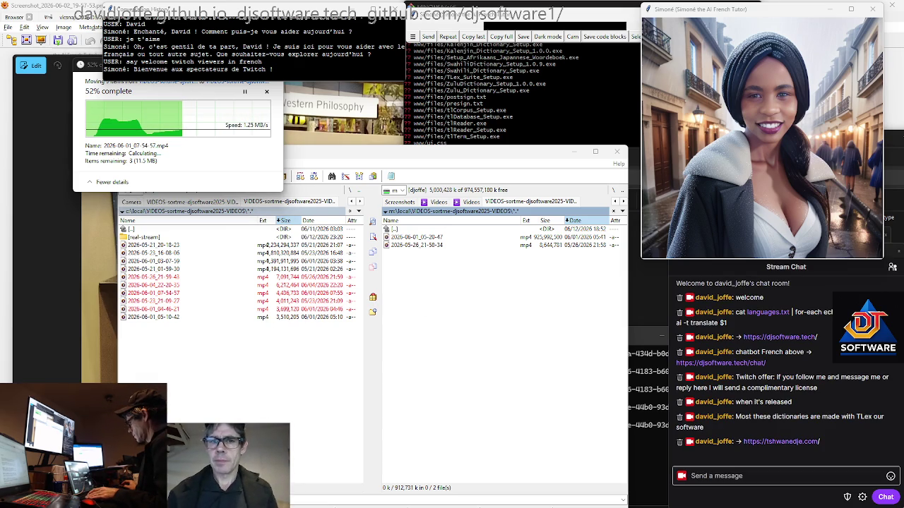
key("alt+Tab")
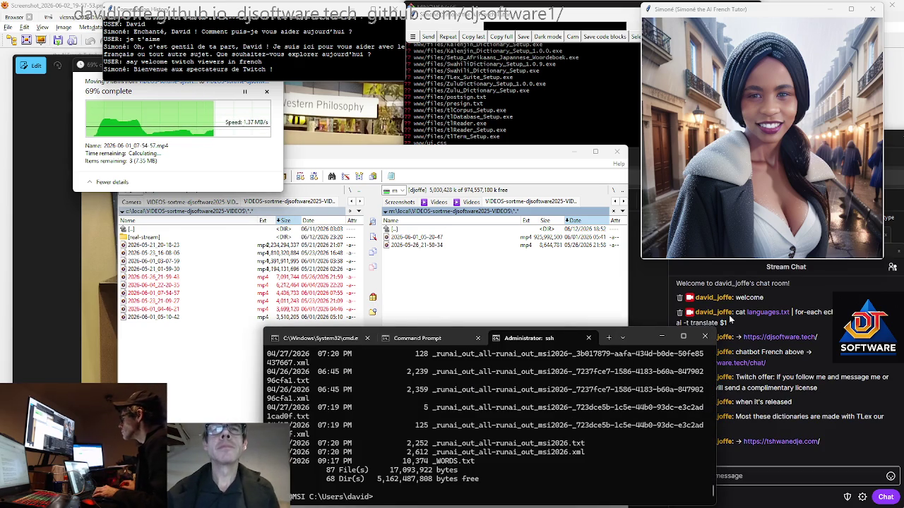
left_click(416, 338)
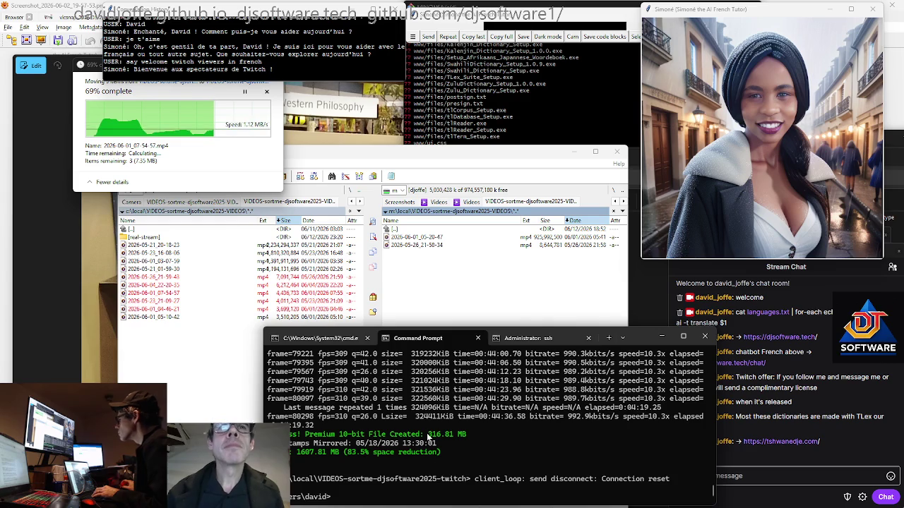
key("ctrl+Tab")
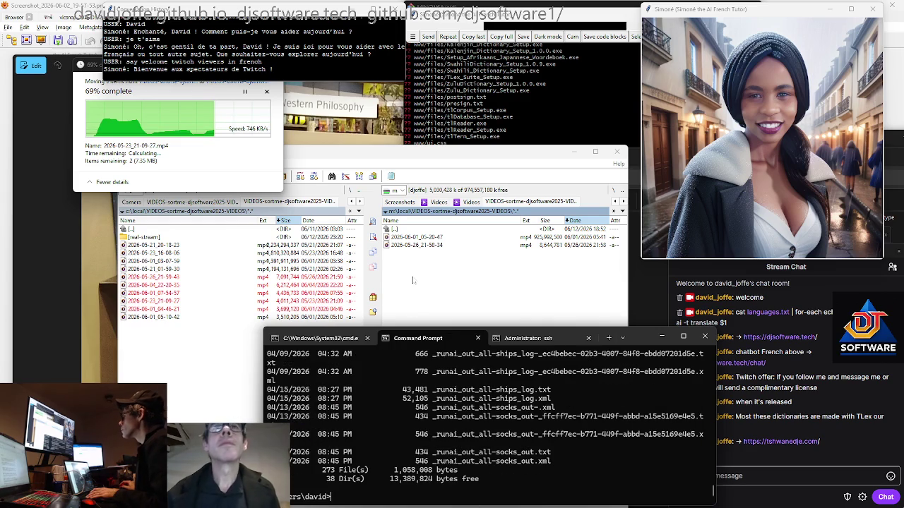
left_click(413, 280)
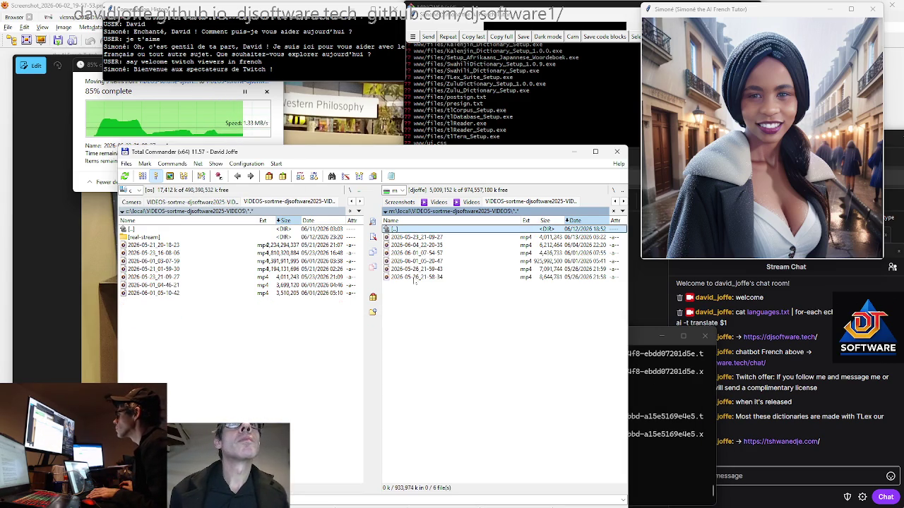
- Mark the 2026-05-21_01-59-30 video in the local list for moving
left_click(283, 293)
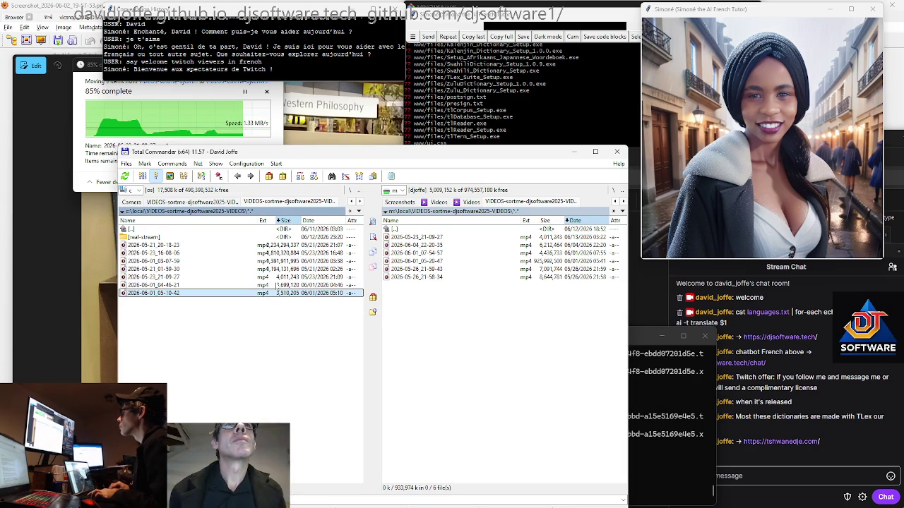
key("Up")
key("Up")
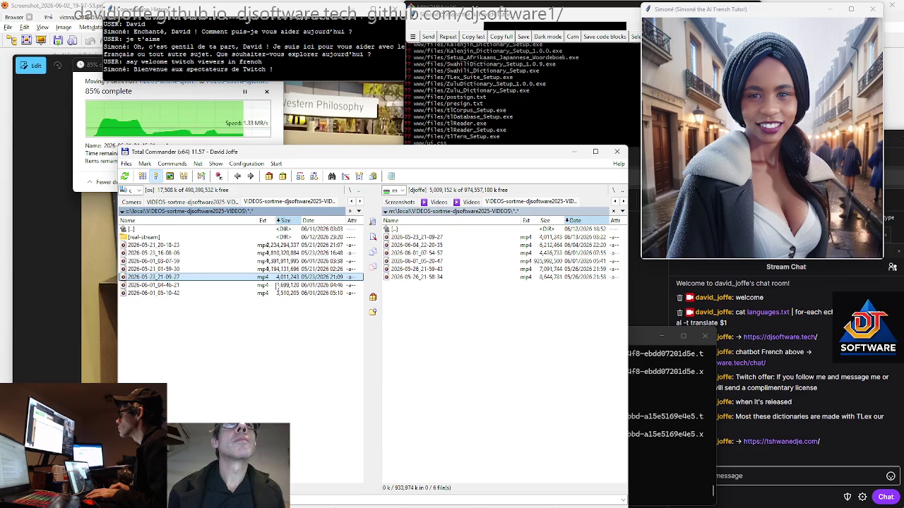
key("Up")
key("space")
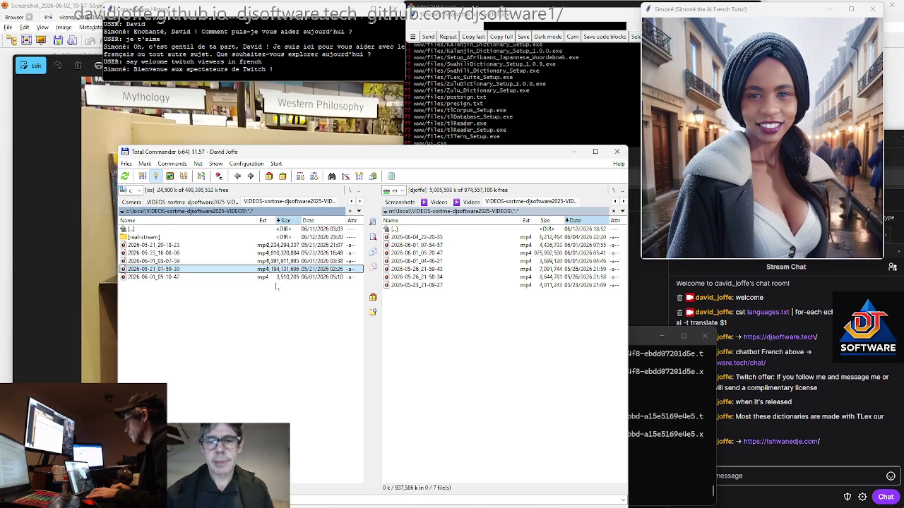
- Select the 2026-06-01_05-10-42 video and focus the m: destination list
key("Down")
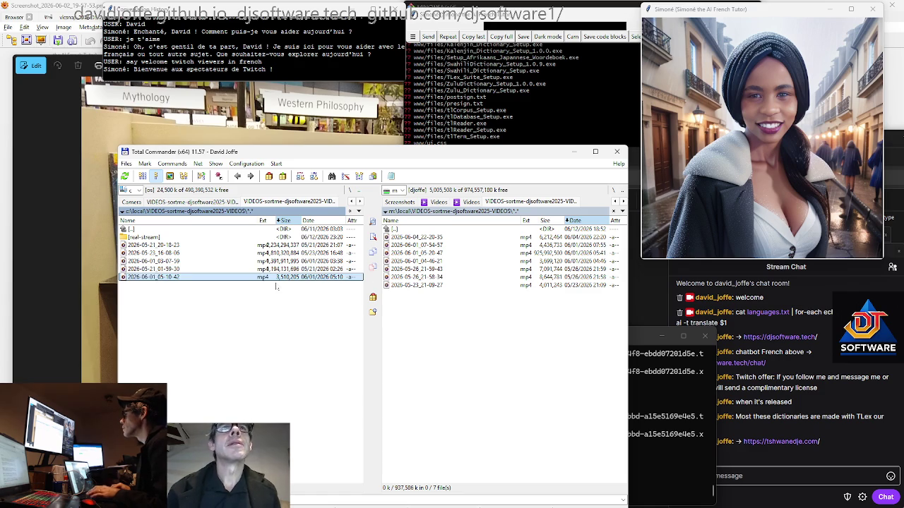
key("Tab")
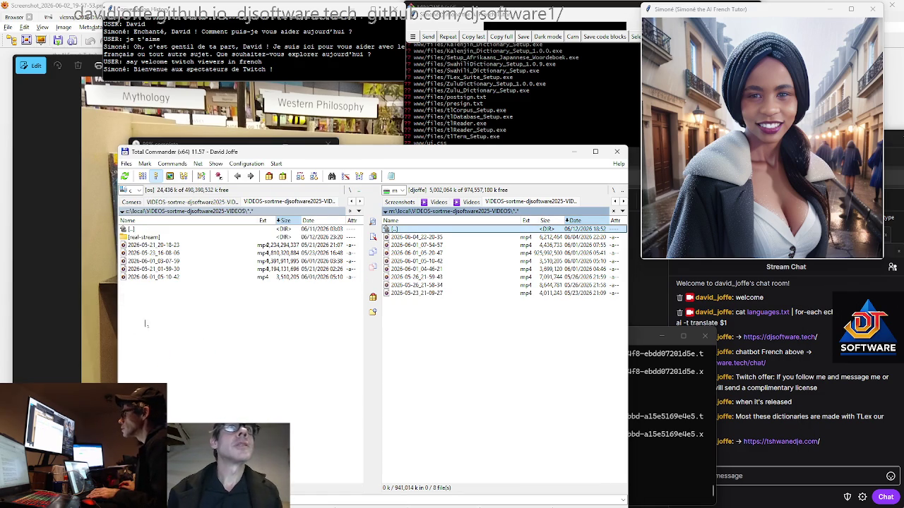
left_click_drag(253, 157, 352, 151)
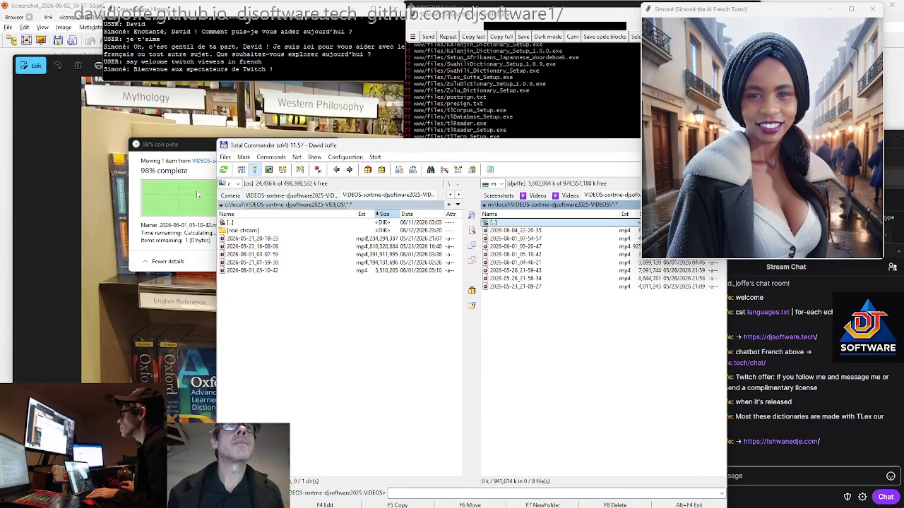
left_click(185, 150)
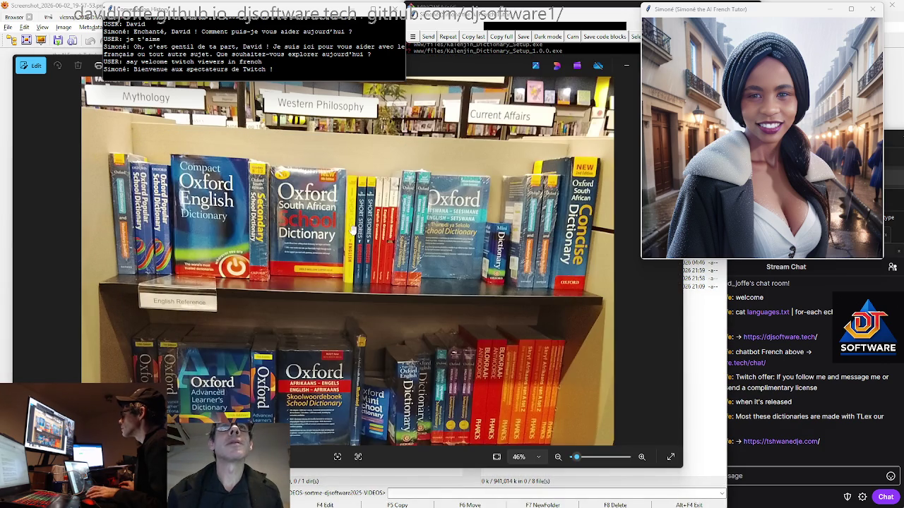
- Run dir in the terminal to check free space, view the ssh session, then return to Total Commander
key("alt+Tab")
type("dir")
key("Return")
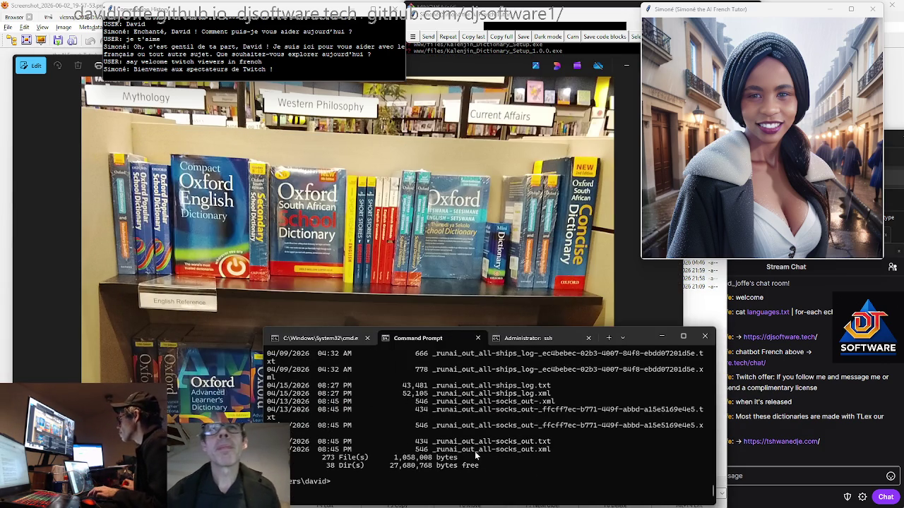
left_click(528, 339)
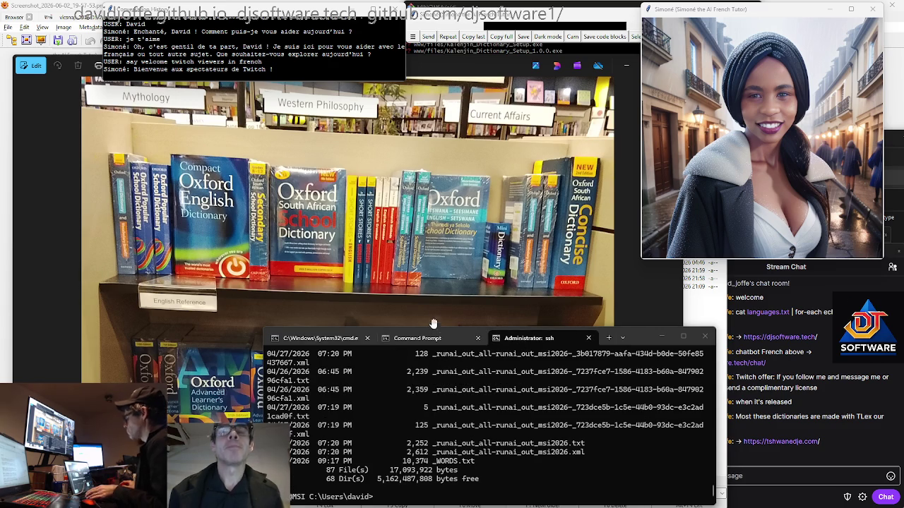
key("alt+Tab")
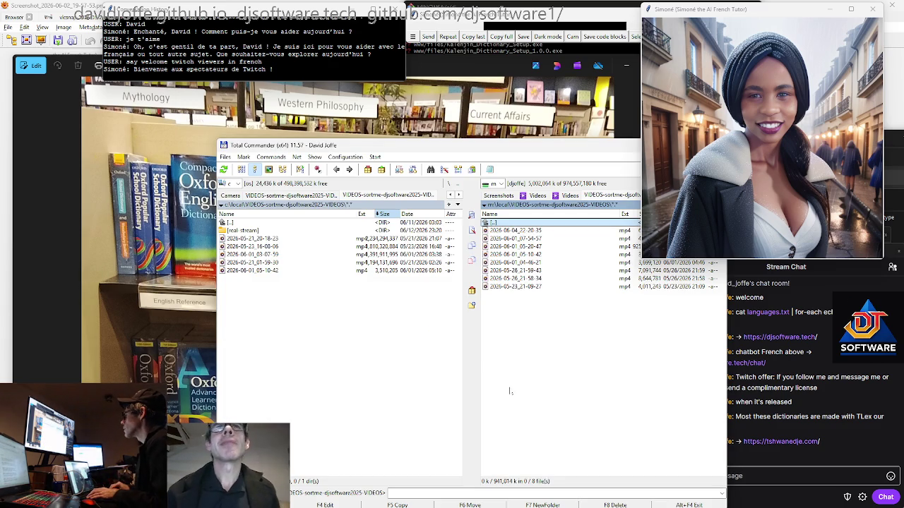
- After checking the twitch folder, open the VIDEOS-sortme-djsoftware2025-VIDEOS folder on m: in the right panel
left_click_drag(519, 149, 464, 154)
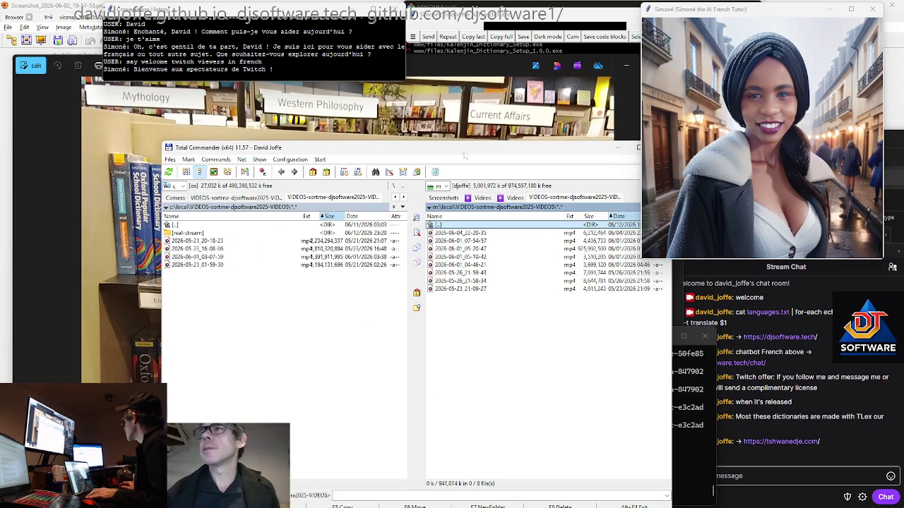
left_click(319, 267)
key("shift+Up")
key("shift+Up")
key("shift+Up")
key("shift+Down")
key("shift+Down")
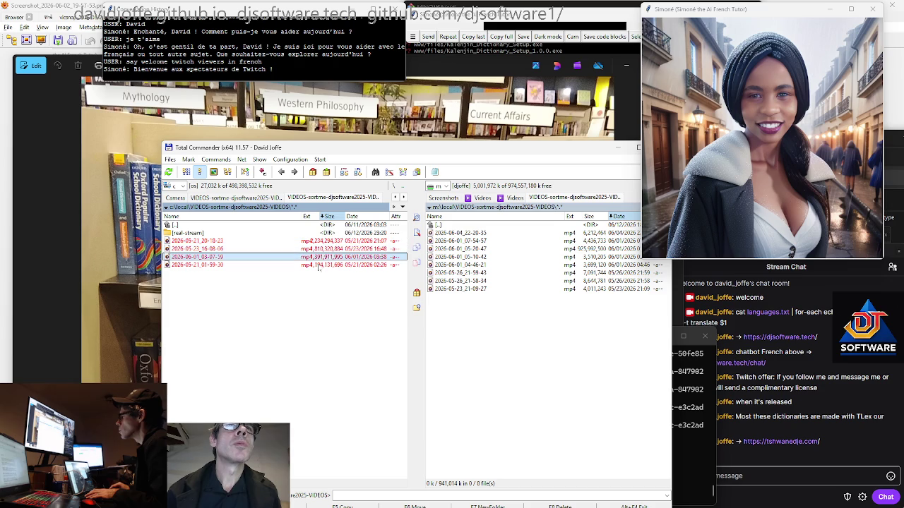
key("Up")
key("Up")
key("Up")
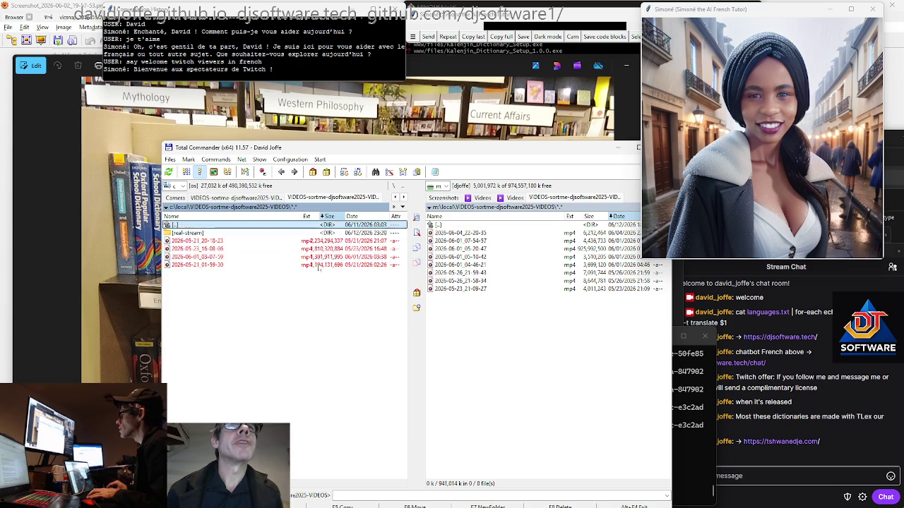
key("Return")
key("Return")
key("Tab")
key("BackSpace")
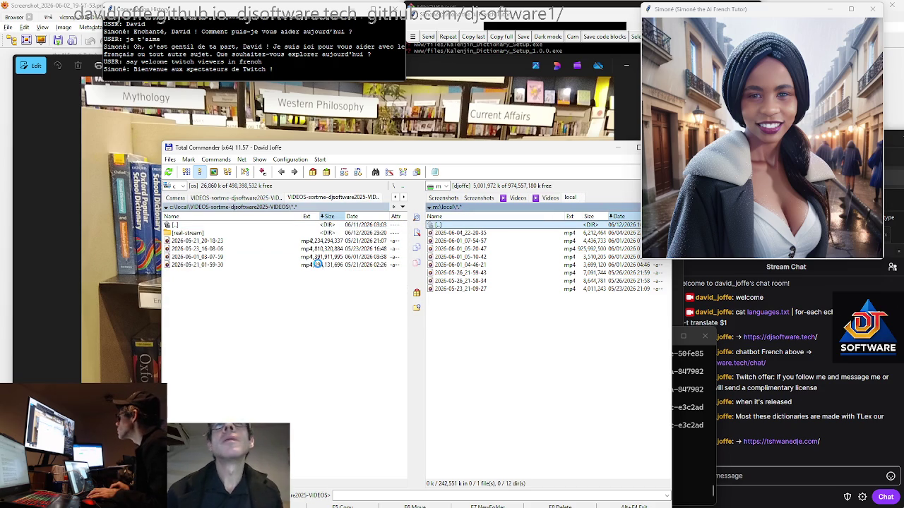
key("shift+Up")
key("shift+Up")
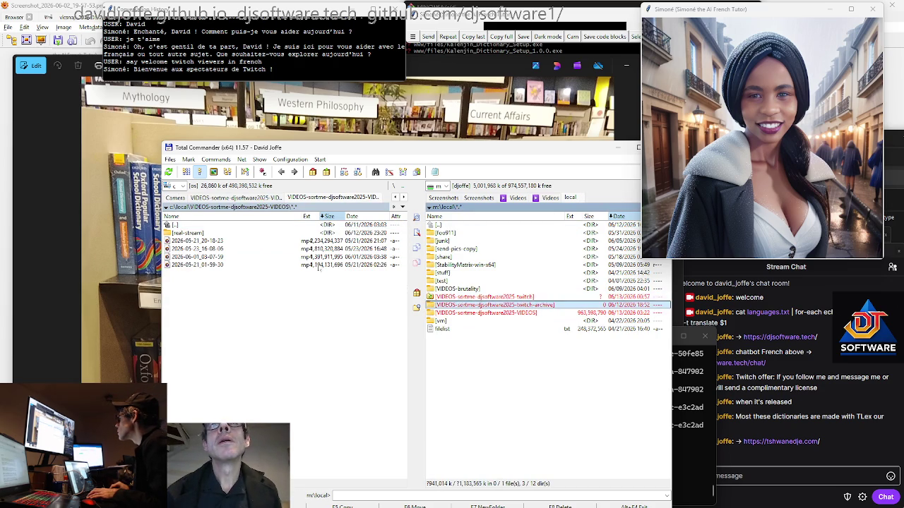
key("Return")
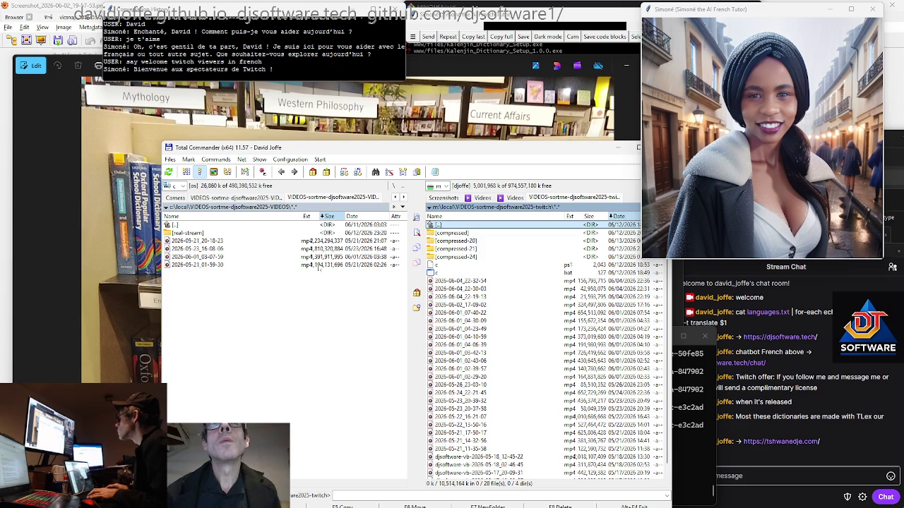
key("BackSpace")
key("Down")
key("Down")
key("Return")
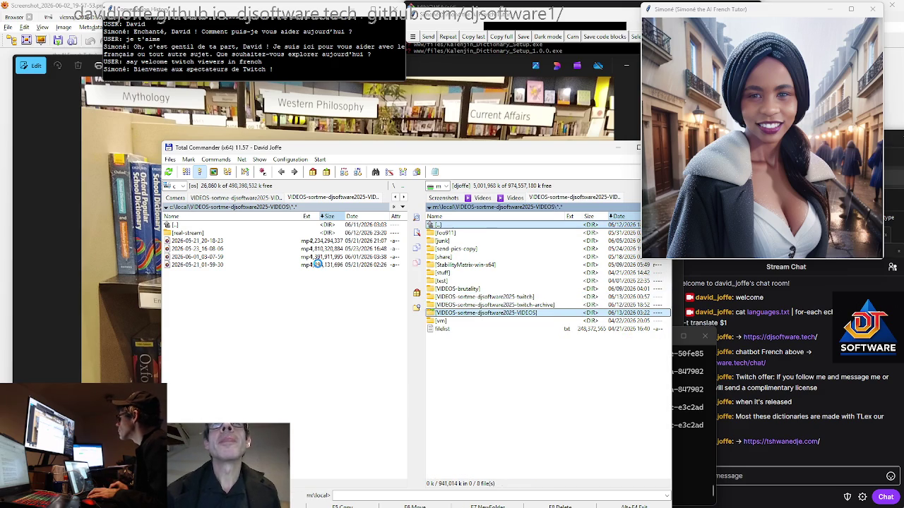
- Move 2026-05-21_01-59-30.mp4 from the local VIDEOS folder to the m: VIDEOS folder
key("Tab")
key("Down")
key("Down")
key("Down")
key("Down")
key("Down")
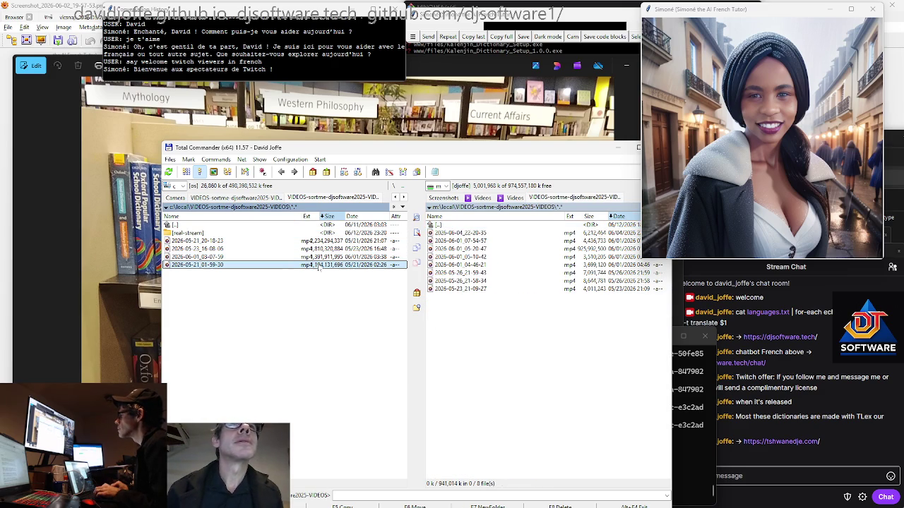
key("Tab")
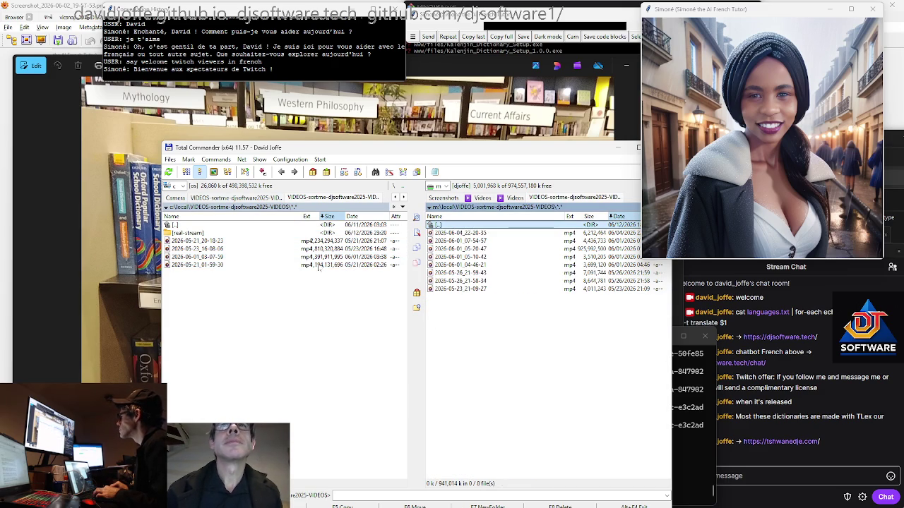
key("Tab")
key("F6")
key("Return")
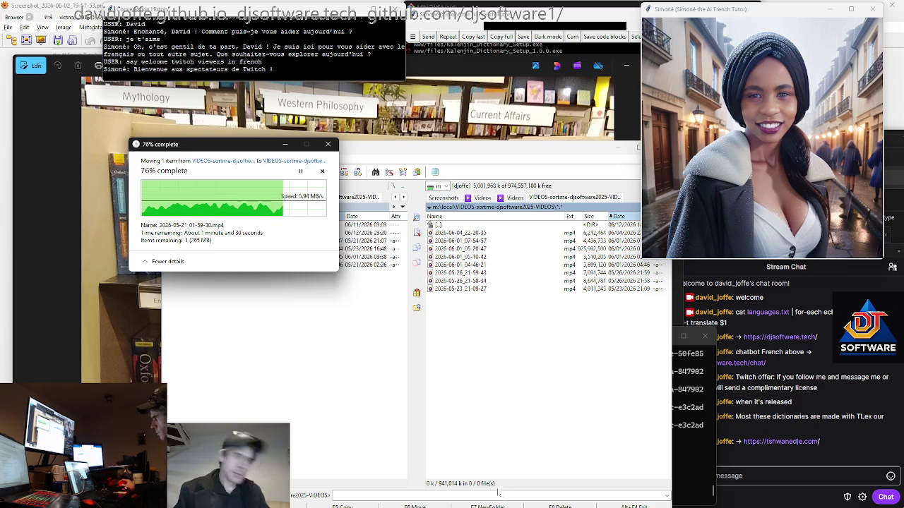
- Let the 2026-05-21_01-59-30.mp4 move to m: reach about 77%, then show Task View
left_click(713, 466)
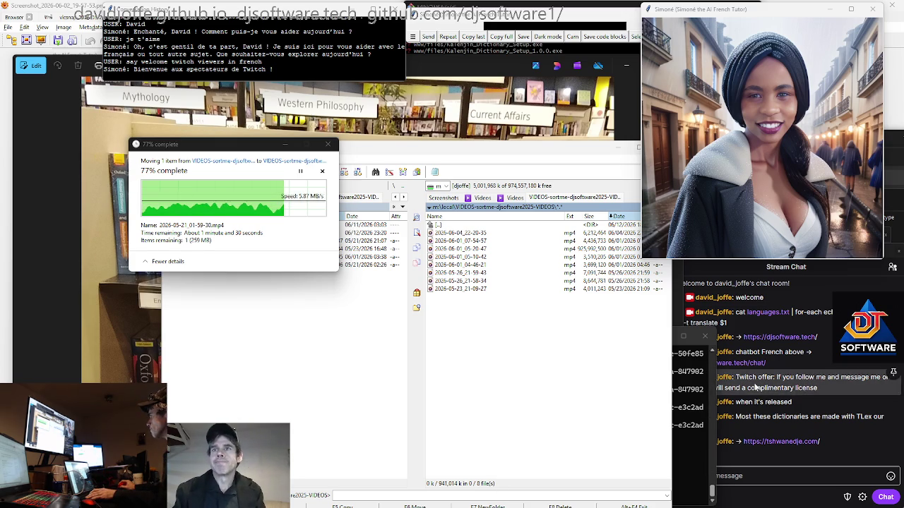
key("super+Tab")
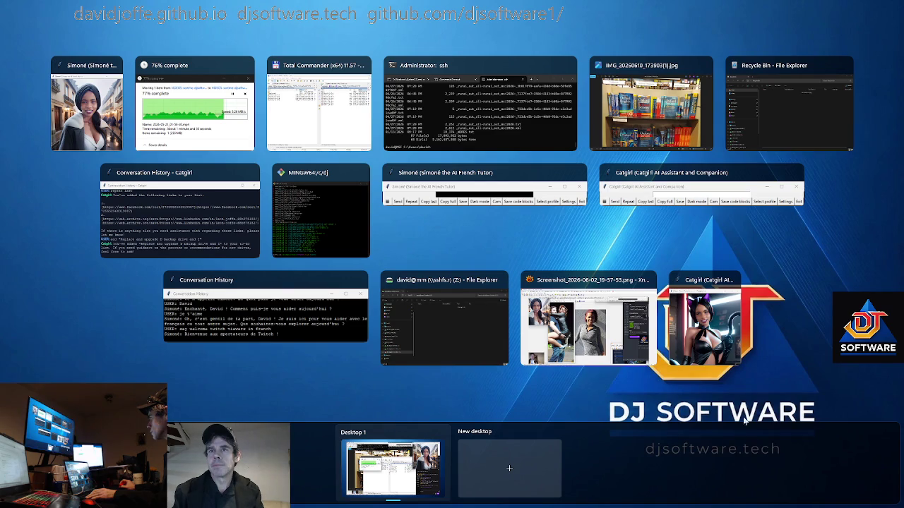
- Bring the Catgirl, Simoné tutor, prompt and Stream Chat windows forward in turn
left_click(707, 330)
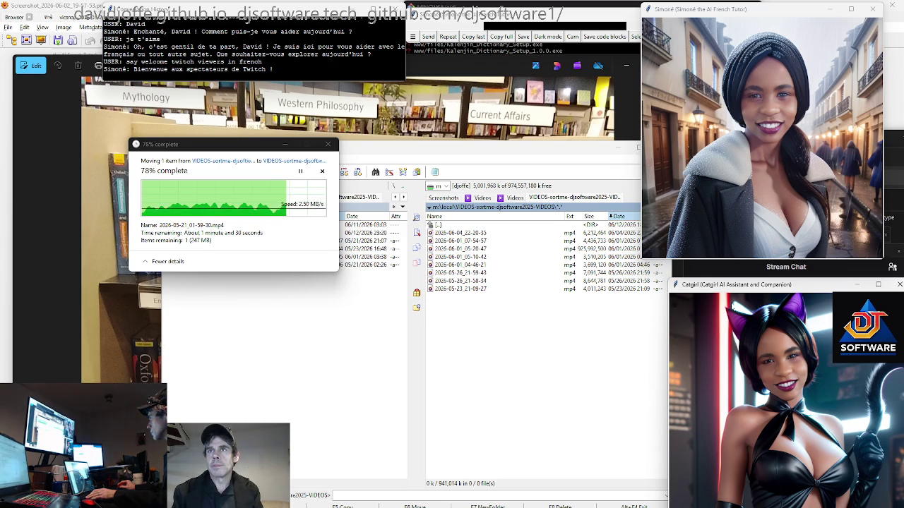
left_click(751, 113)
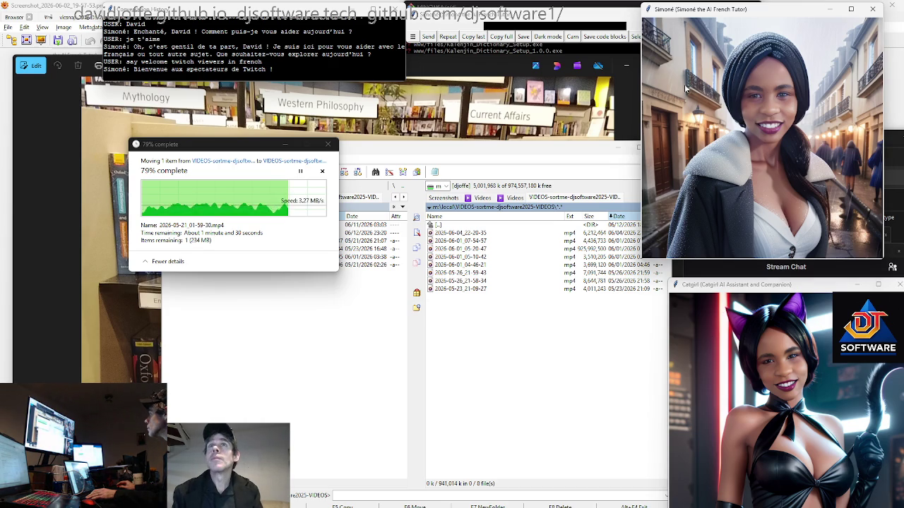
left_click(455, 45)
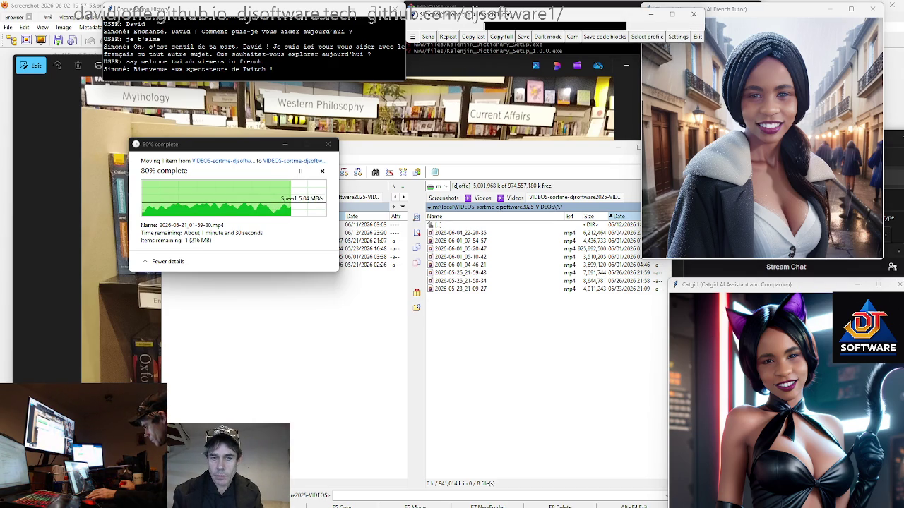
left_click(786, 267)
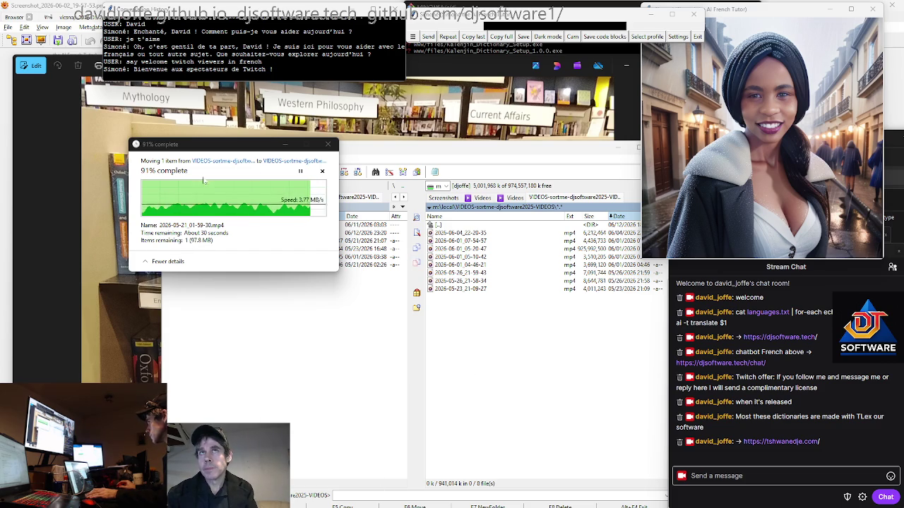
- Move the transfer progress dialog aside and return to Total Commander once the move finishes
mouse_move(239, 147)
left_mouse_down()
mouse_move(179, 100)
mouse_move(99, 115)
mouse_move(135, 112)
left_mouse_up()
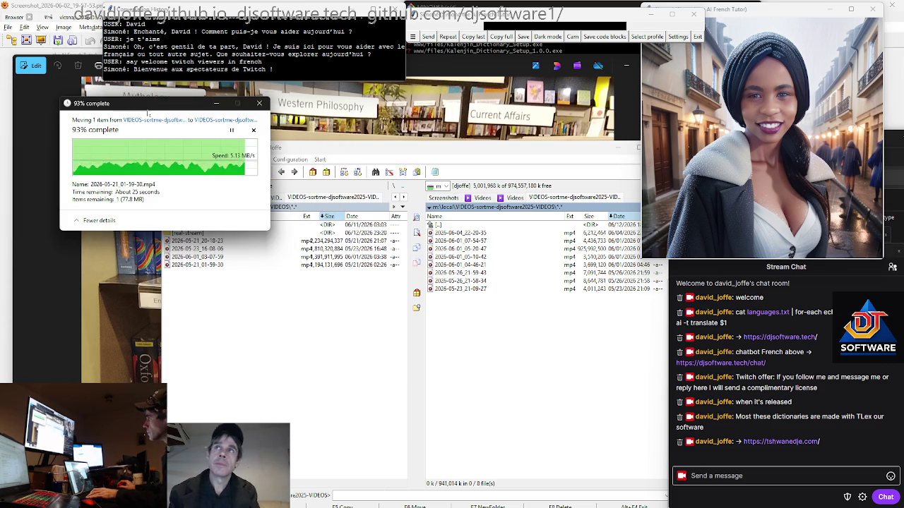
key("super+Tab")
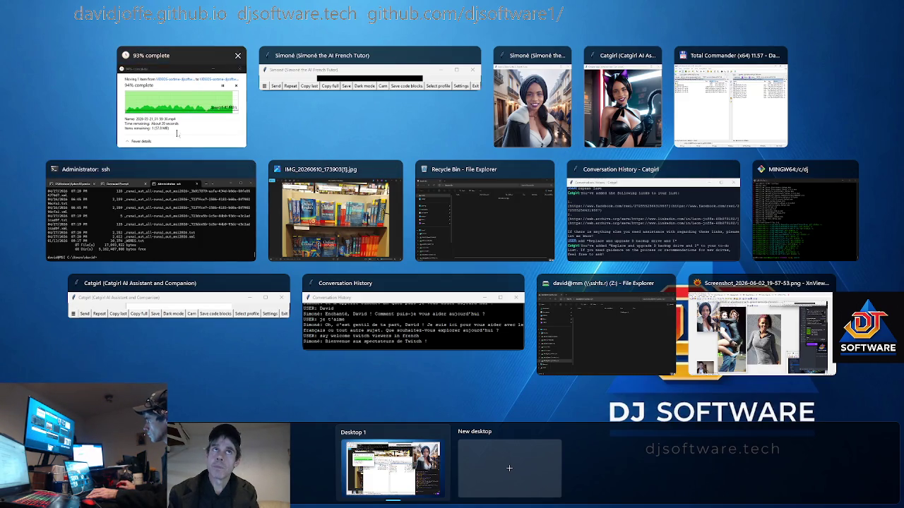
key("Escape")
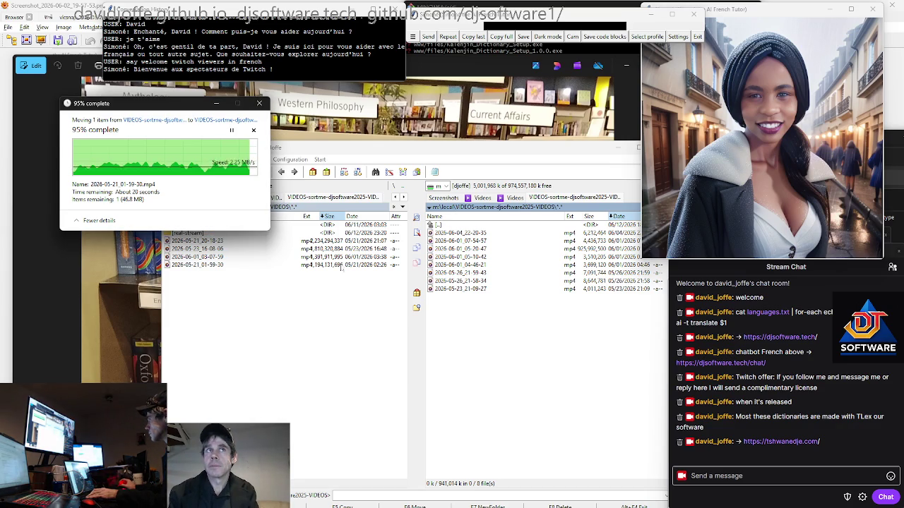
mouse_move(162, 109)
left_mouse_down()
mouse_move(120, 100)
mouse_move(117, 342)
left_mouse_up()
left_click(281, 147)
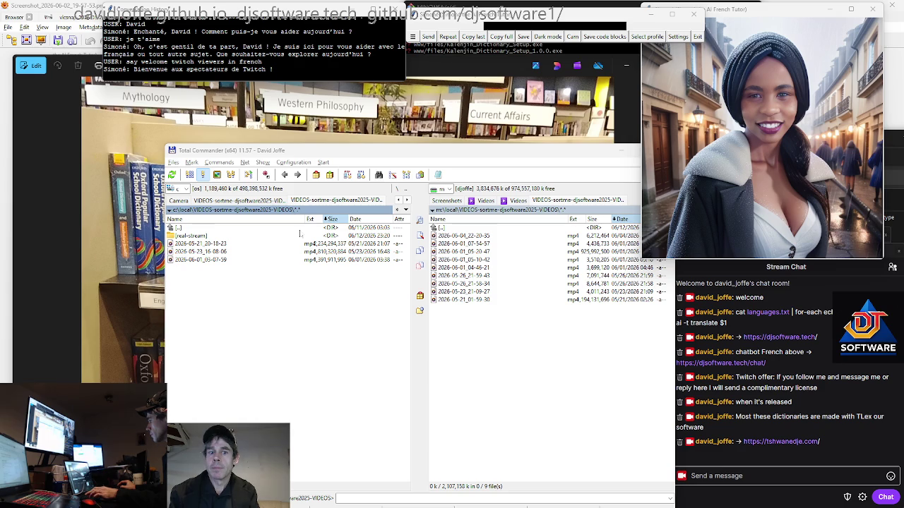
- Rerun dir in Windows Terminal and switch to the Command Prompt tab
key("alt+Tab")
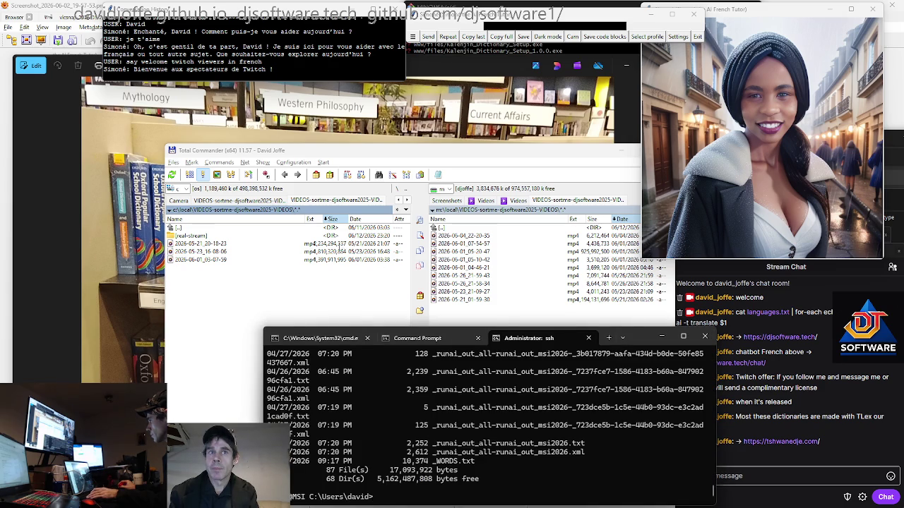
key("Up")
key("Return")
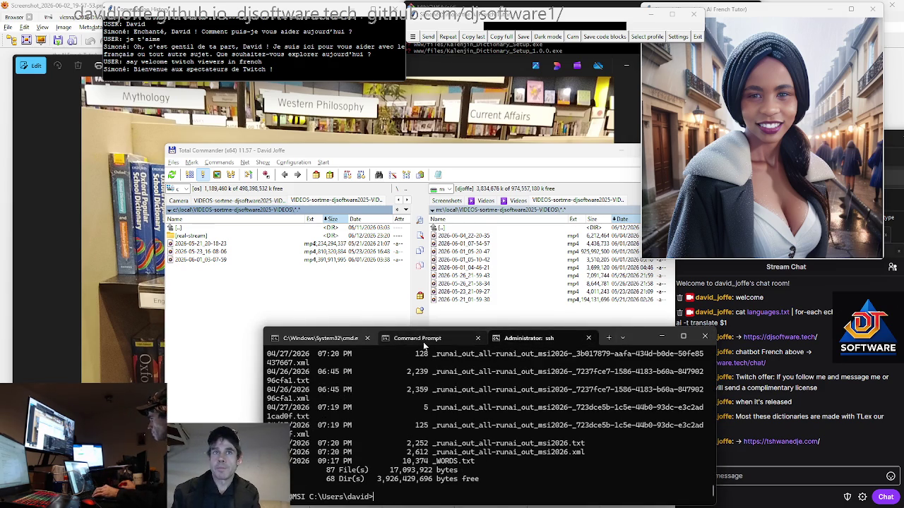
type("dir")
key("Return")
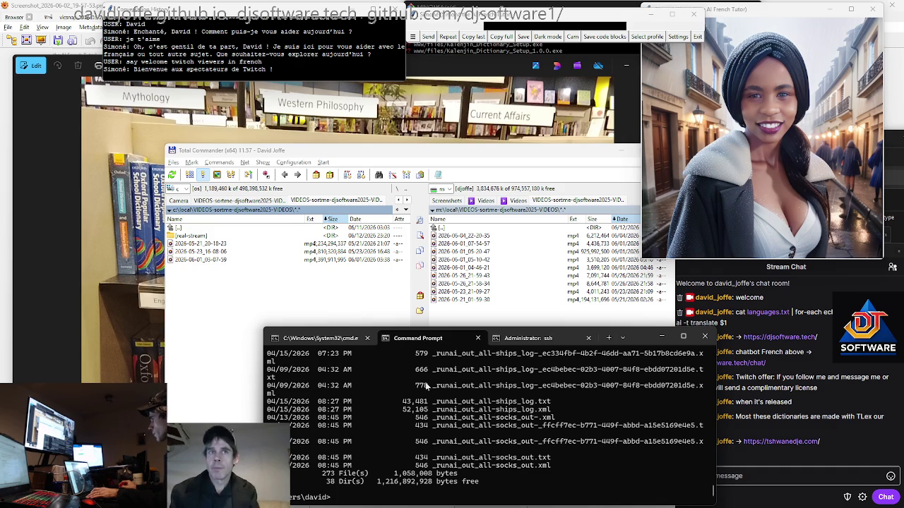
left_click(343, 340)
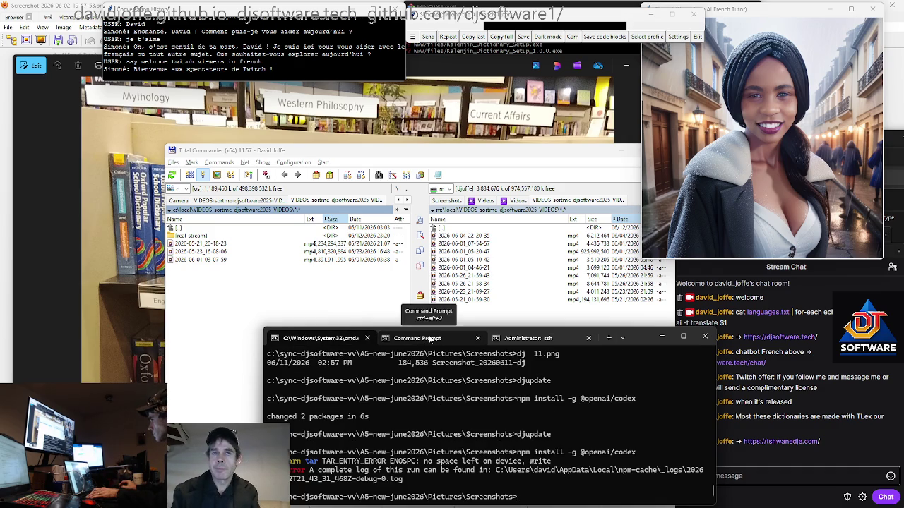
left_click(423, 338)
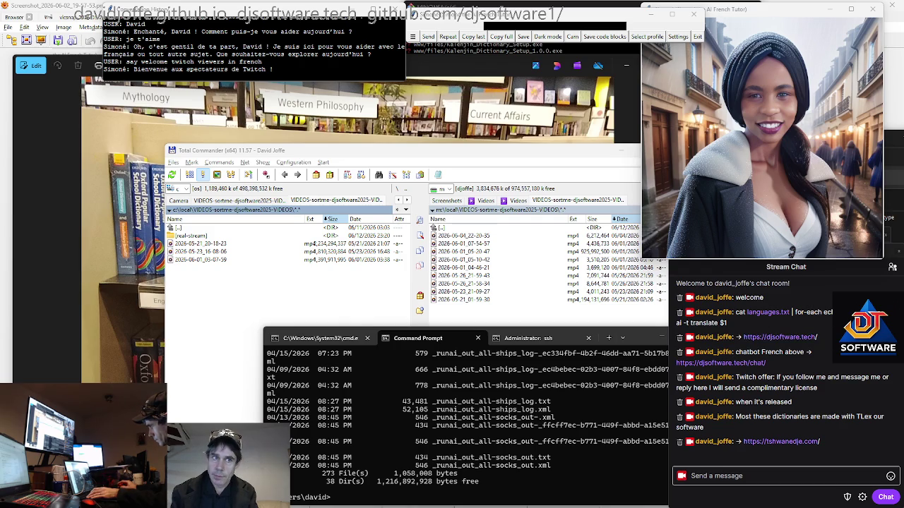
key("super+Tab")
key("Escape")
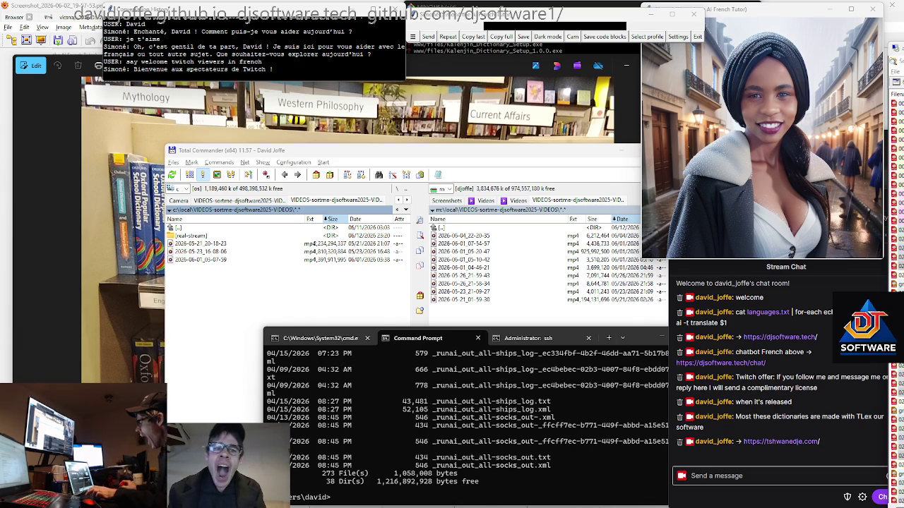
- Enter the password in the xrdp 'Login to MSI' dialog to start the session
left_click(495, 423)
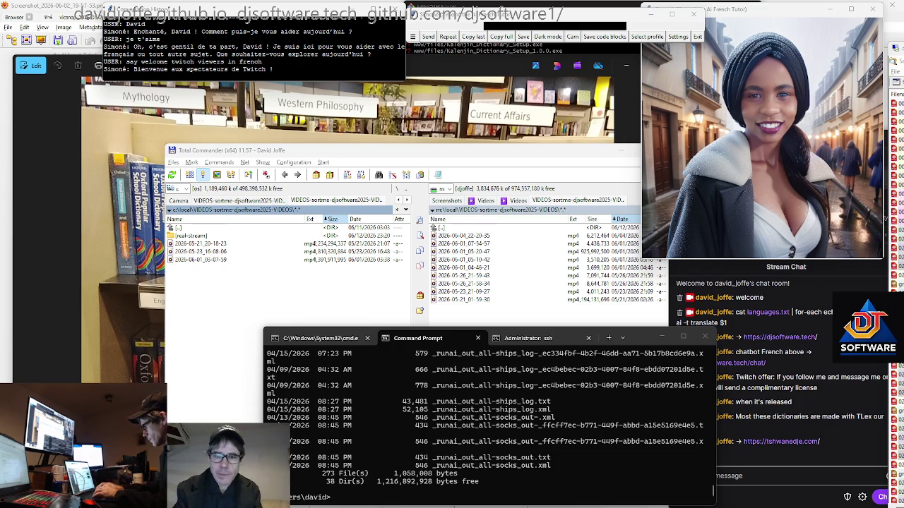
type("******")
key("Return")
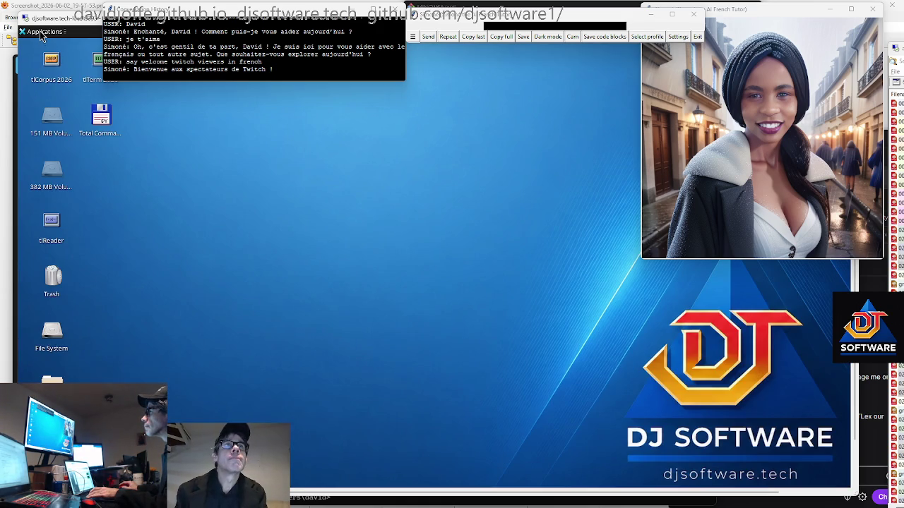
- Browse the Applications menu through System and Wine > Programs to TLex Suite 2026
left_click(41, 33)
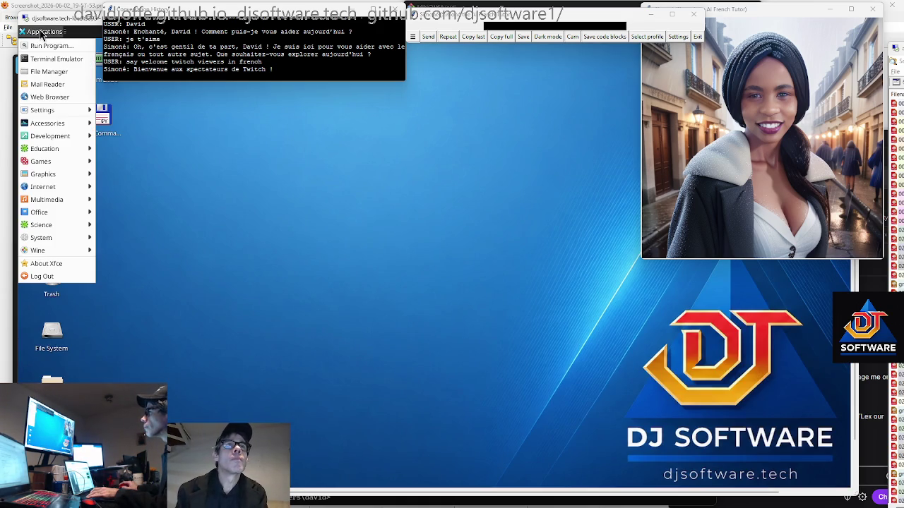
left_click(165, 176)
left_click(34, 32)
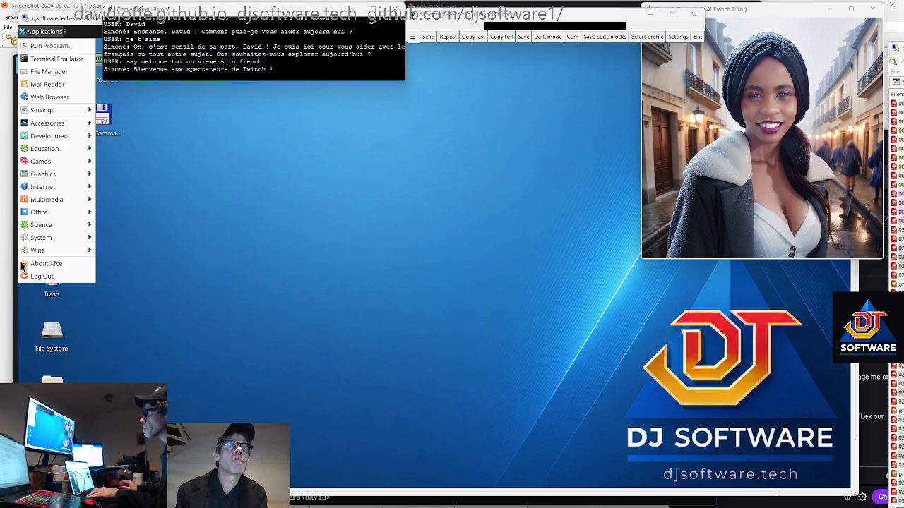
mouse_move(56, 238)
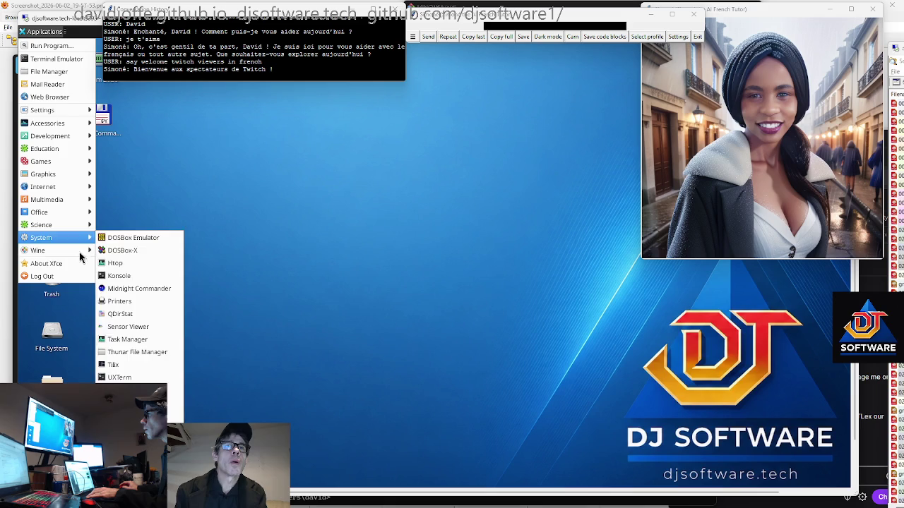
mouse_move(137, 252)
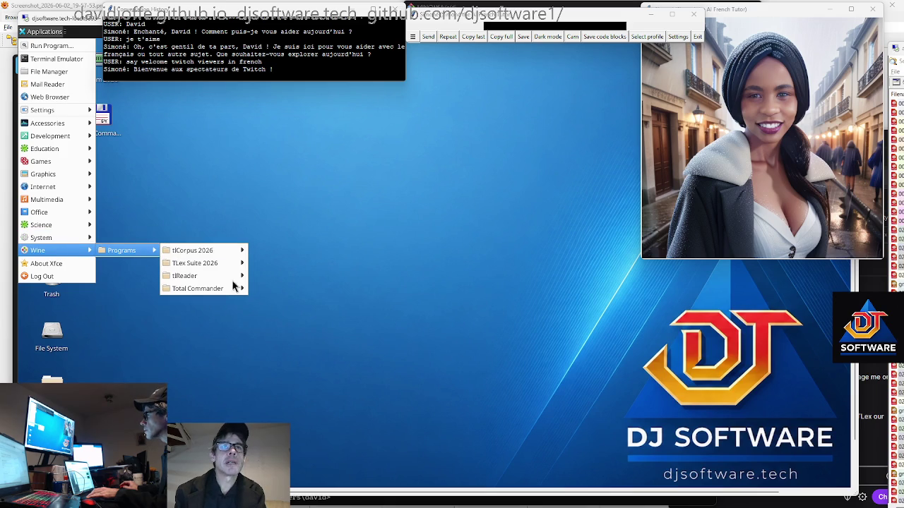
mouse_move(226, 261)
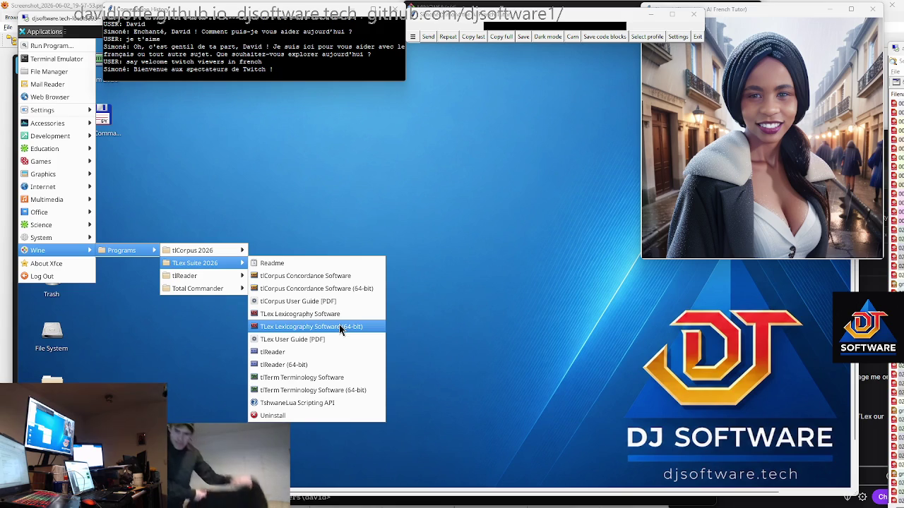
mouse_move(43, 110)
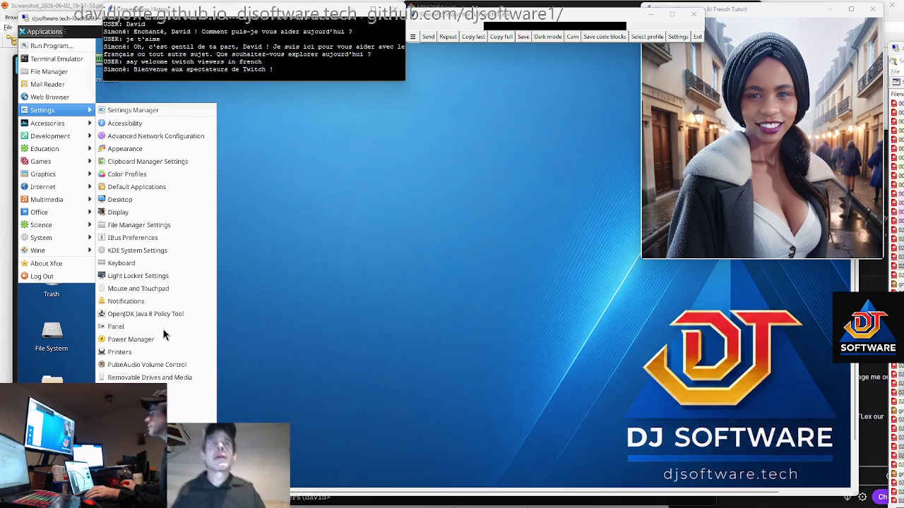
- Launch a new terminal and submit the first and GitHub SSH key passphrases
left_click(56, 59)
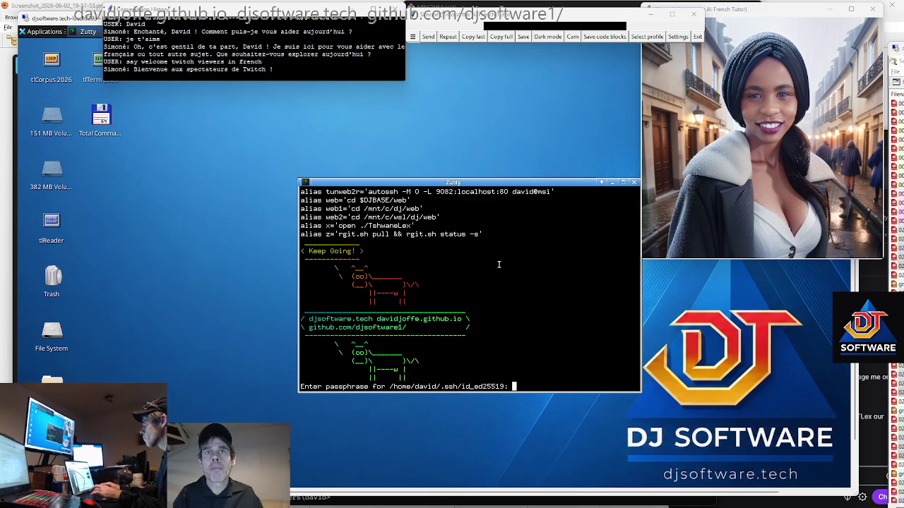
key("Return")
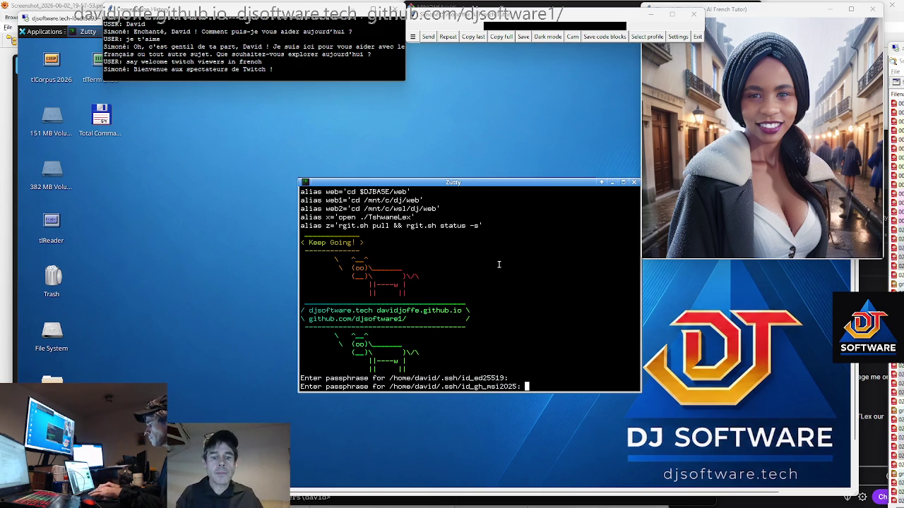
key("Return")
- Run djupdate with the sudo password so the code package upgrades to 1.124.2
type("djupdate")
key("Return")
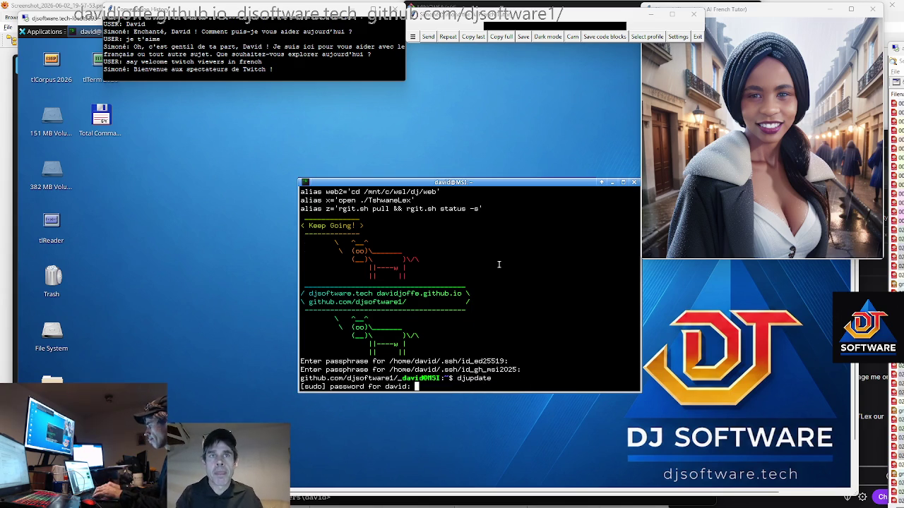
key("Return")
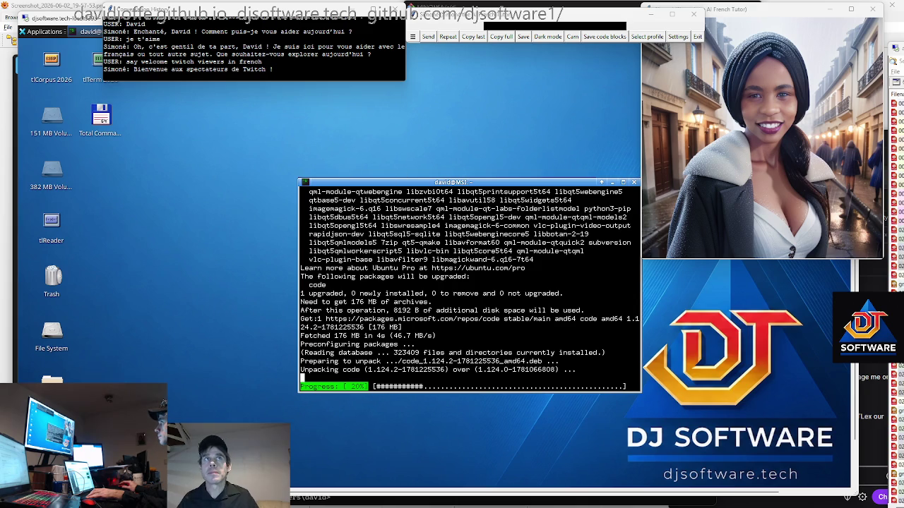
key("alt+Tab")
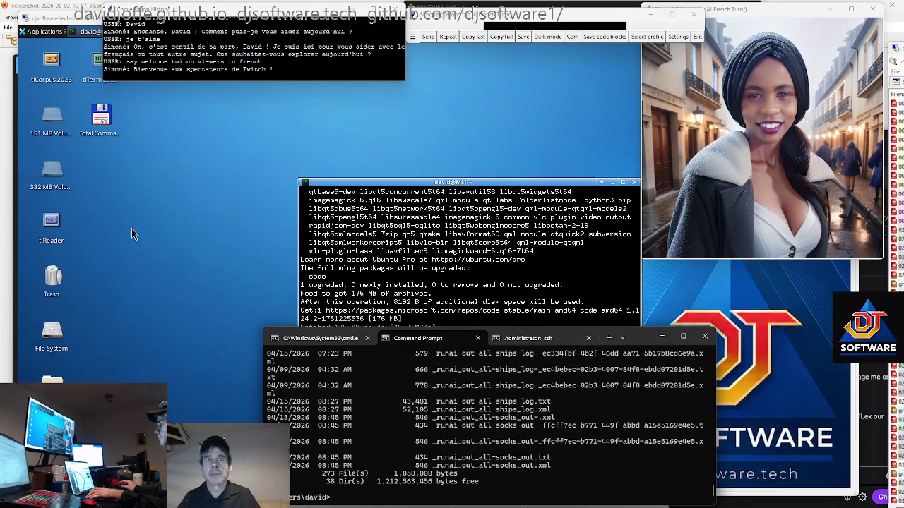
left_click(446, 296)
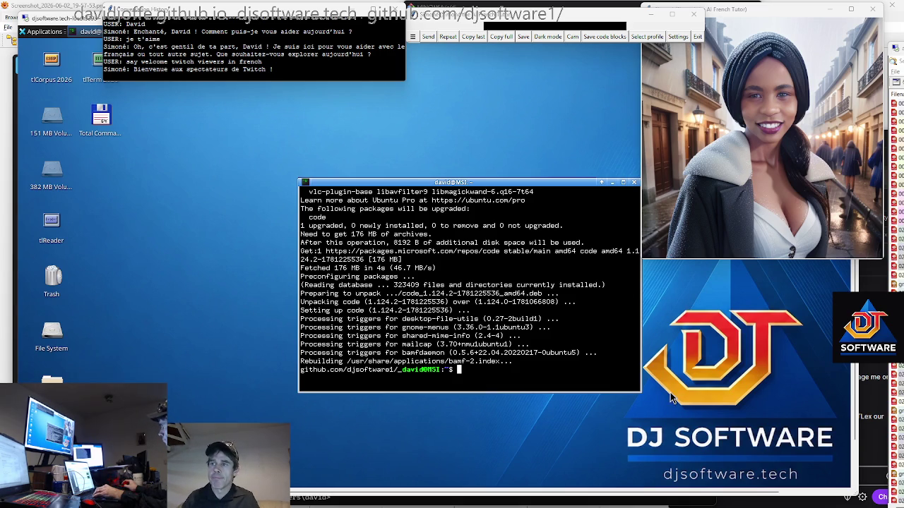
- Run ssh amd, give the key passphrase, and start wsl on the remote machine
type("ssh amd")
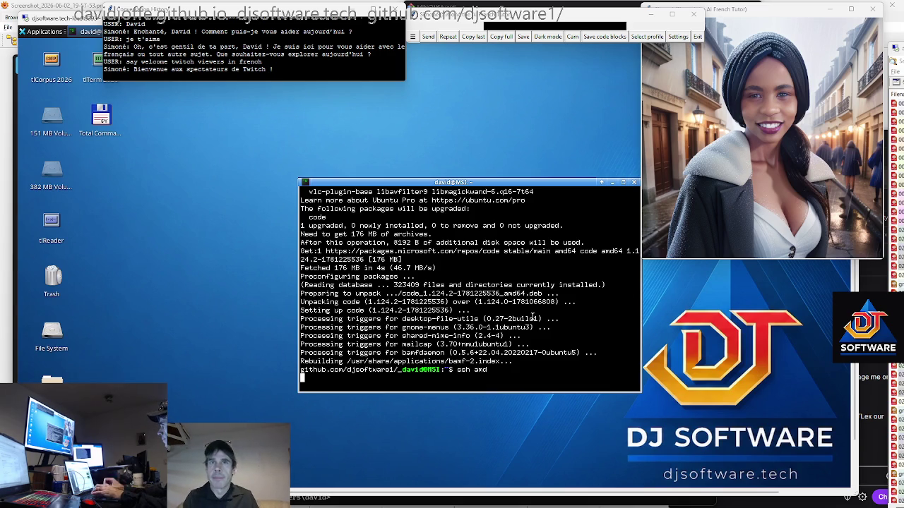
key("Return")
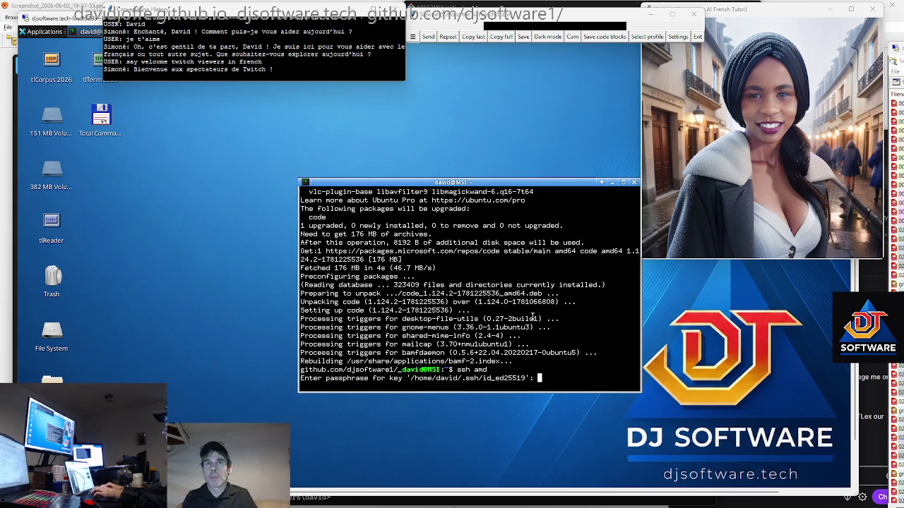
key("Return")
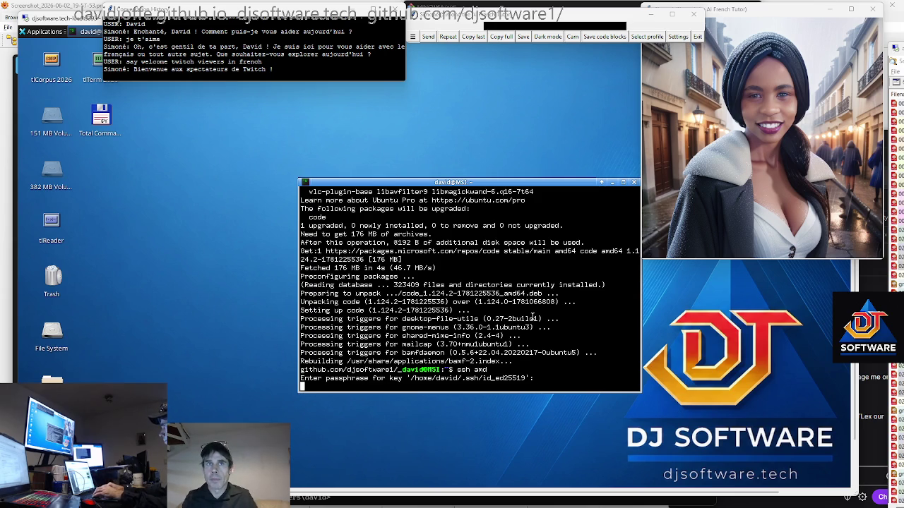
type("wsl")
key("Return")
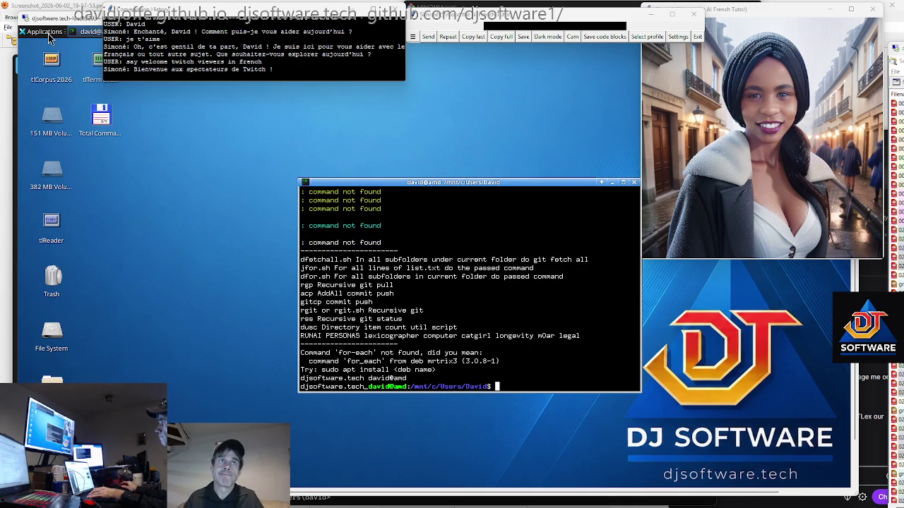
- Run djupdate in amd's WSL shell with the sudo password and move the terminal left
type("djupdate")
key("Return")
type("*******")
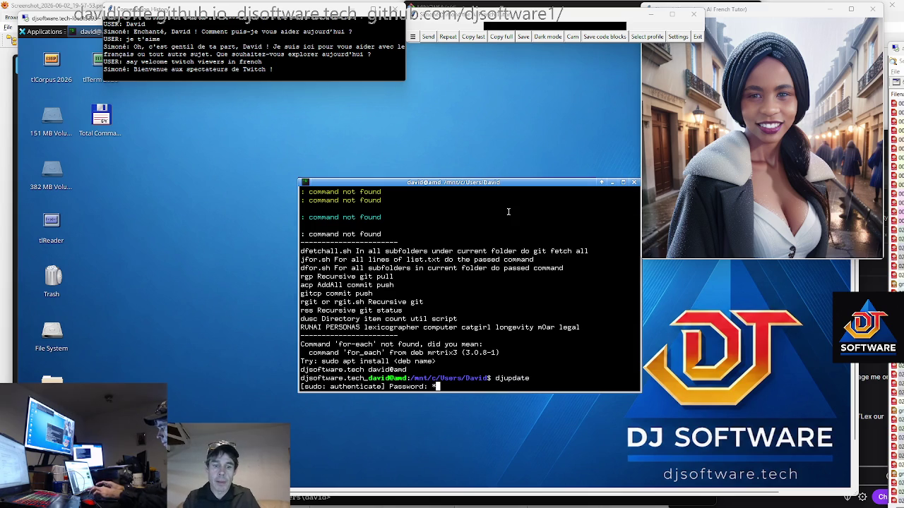
key("Return")
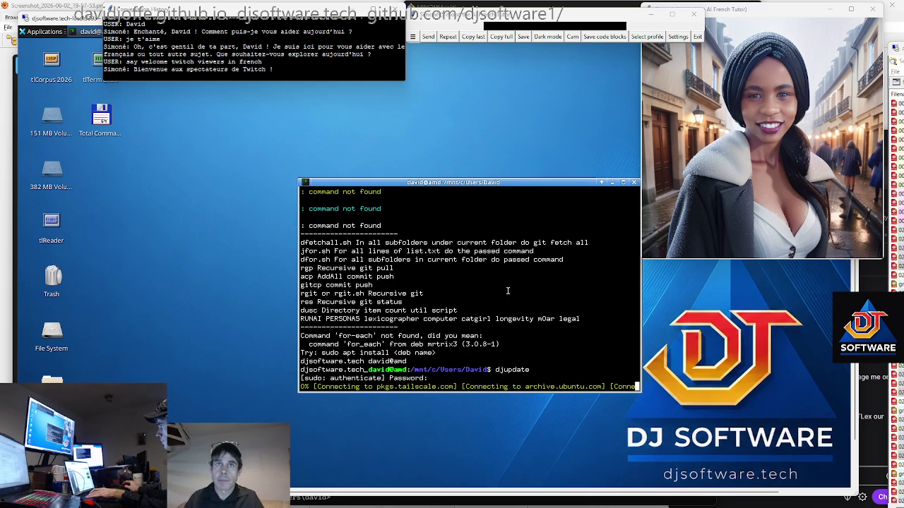
left_click_drag(394, 164, 387, 161)
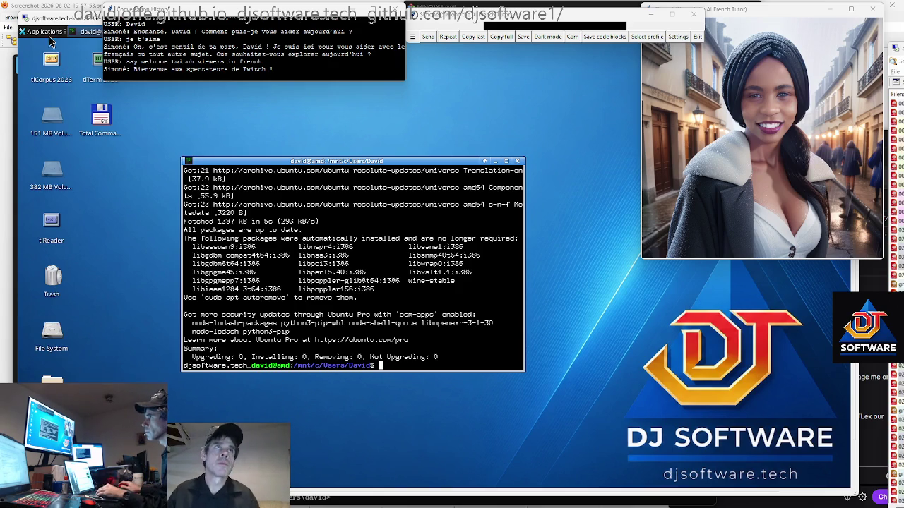
left_click(45, 33)
mouse_move(66, 238)
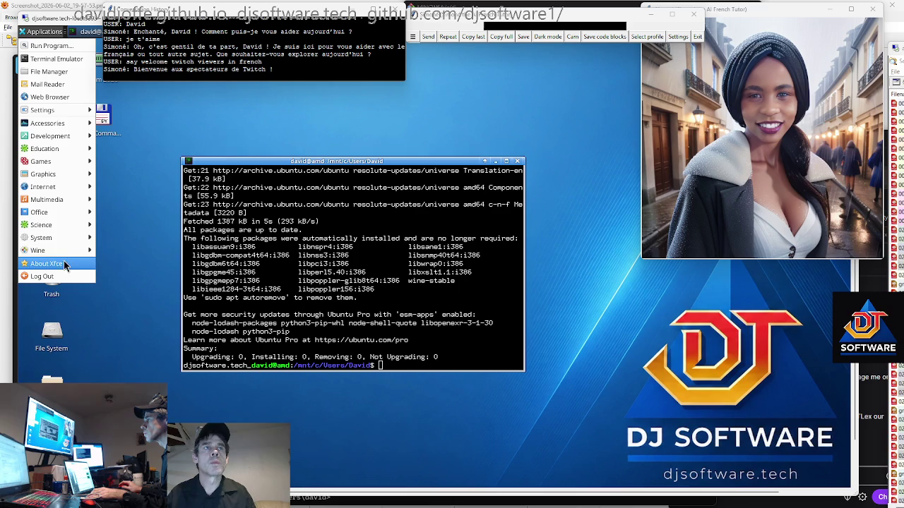
mouse_move(127, 251)
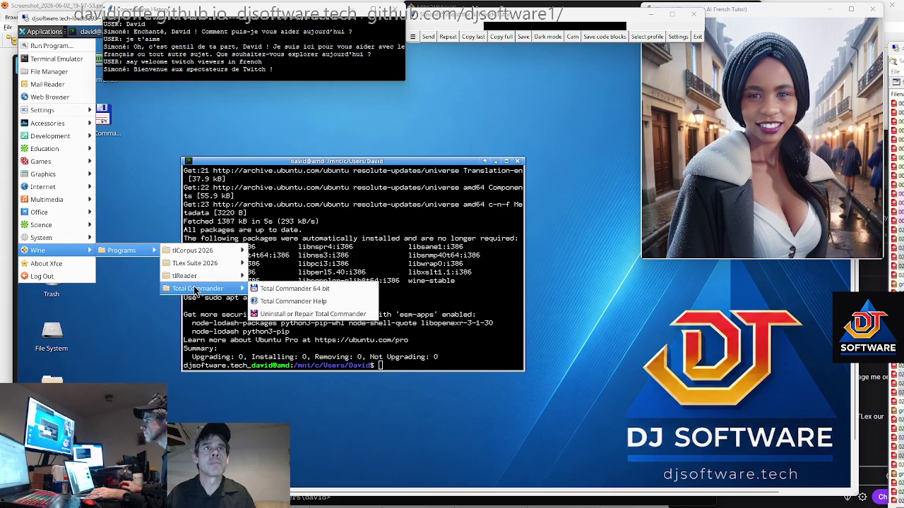
mouse_move(198, 265)
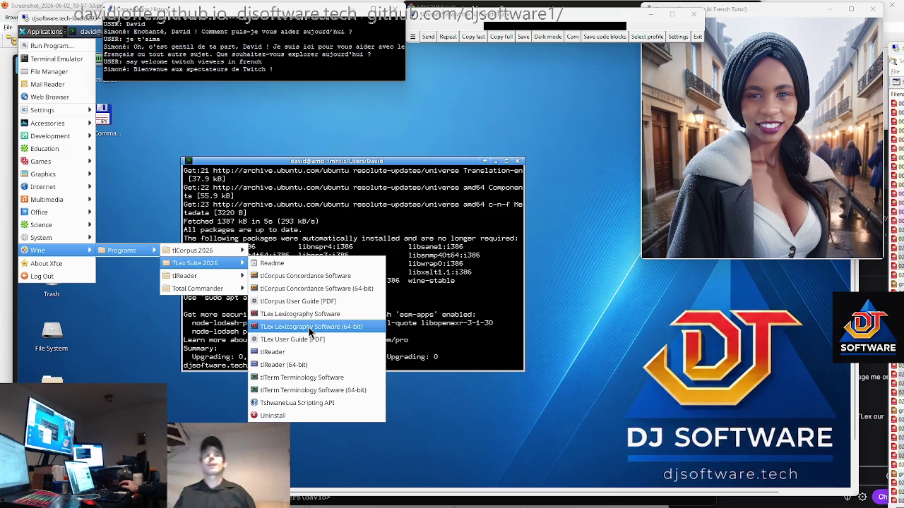
left_click(308, 328)
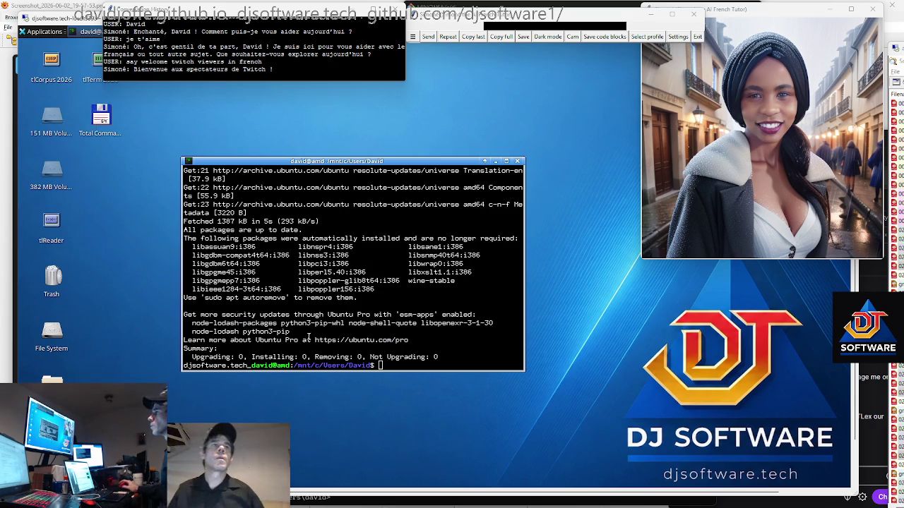
- Launch the web browser and open the DJ Software GitHub suggestion for 'djsoft'
left_click(56, 36)
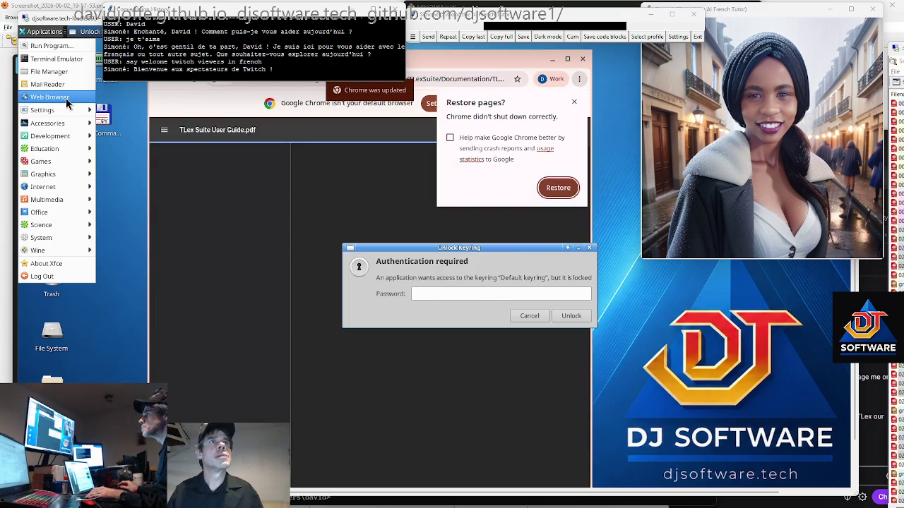
left_click(67, 103)
left_click(427, 81)
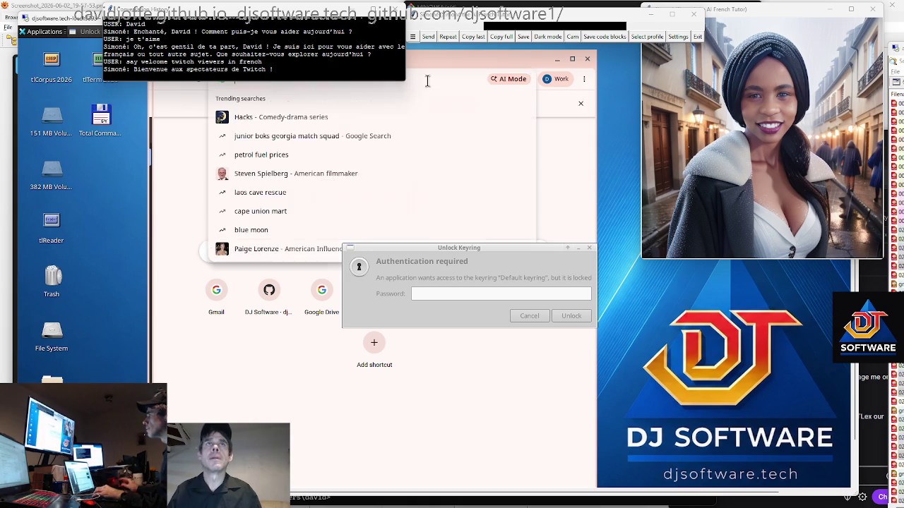
type("djsoft")
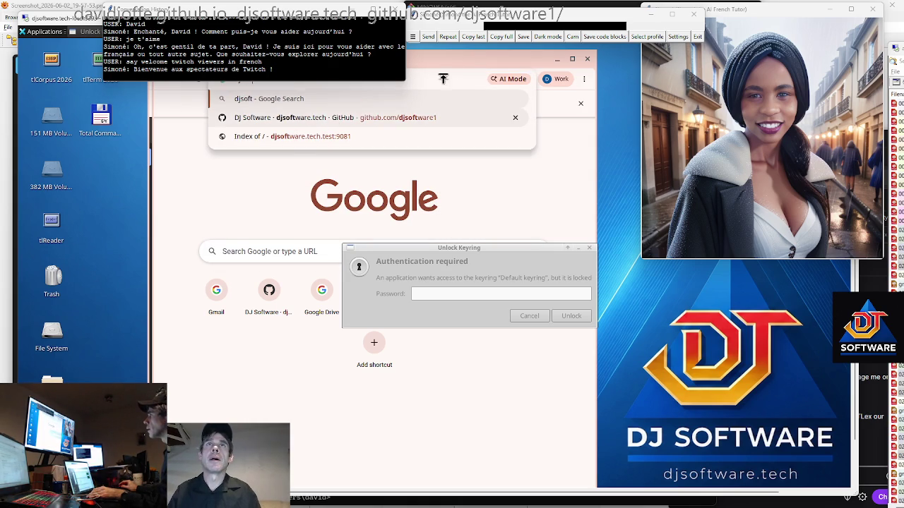
left_click(403, 117)
- Enter the keyring password to unlock the default keyring
left_click(442, 308)
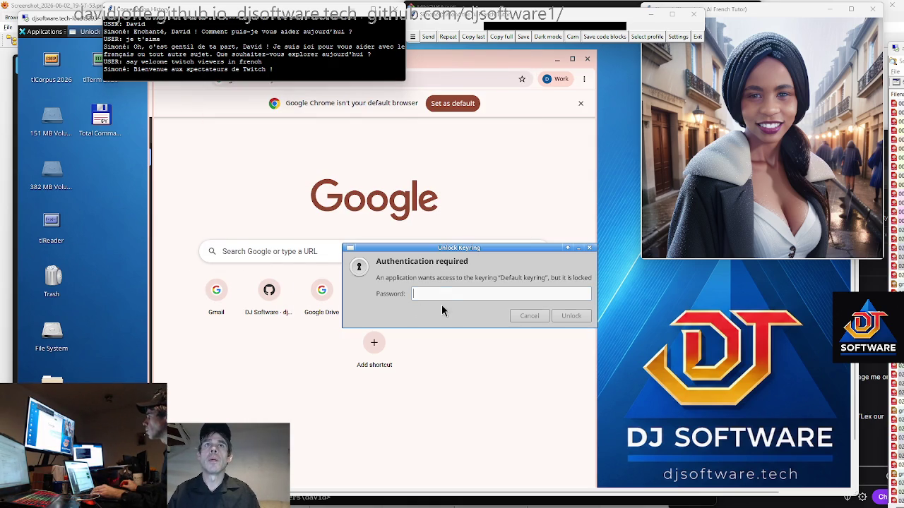
type("********")
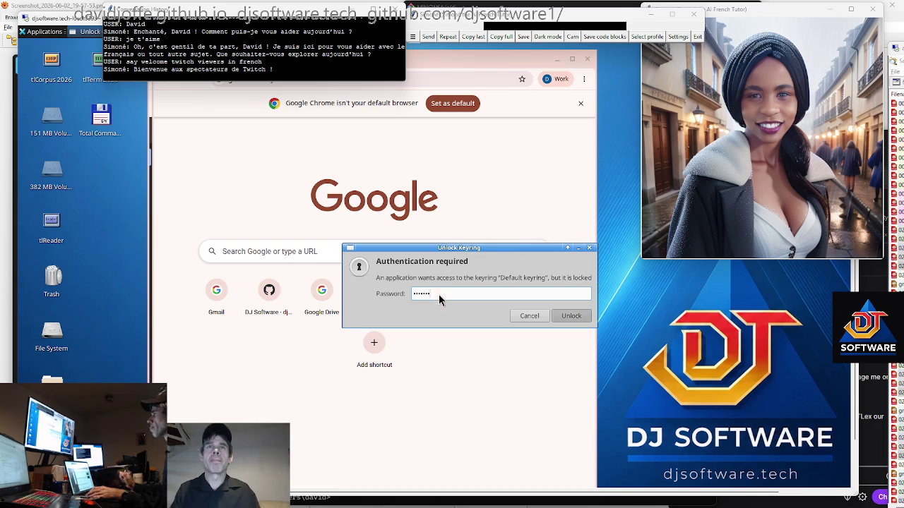
key("Return")
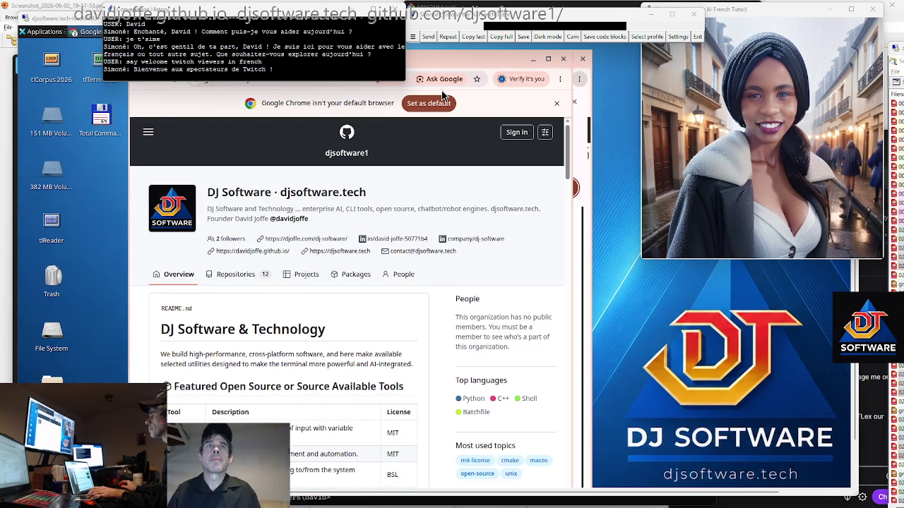
left_click(44, 32)
- Move the Conversation History window to the right and bring the GitHub browser window forward
key("Escape")
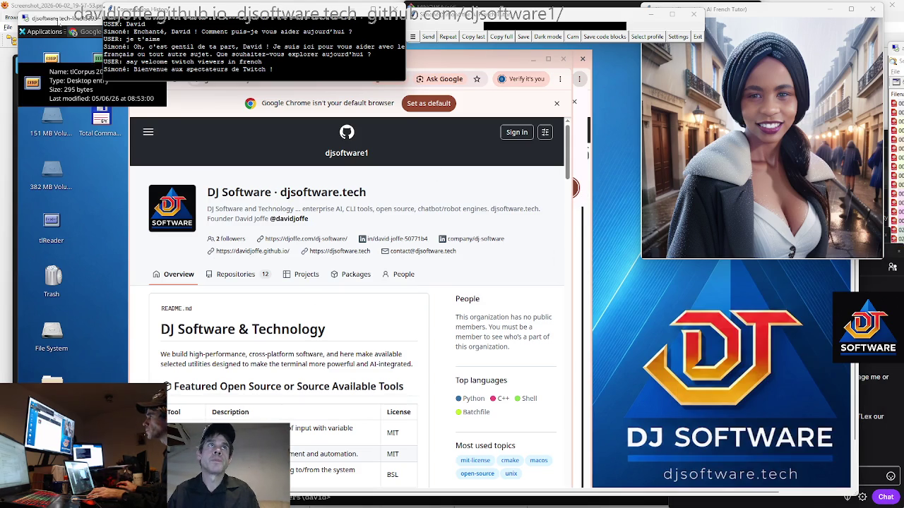
left_click(668, 67)
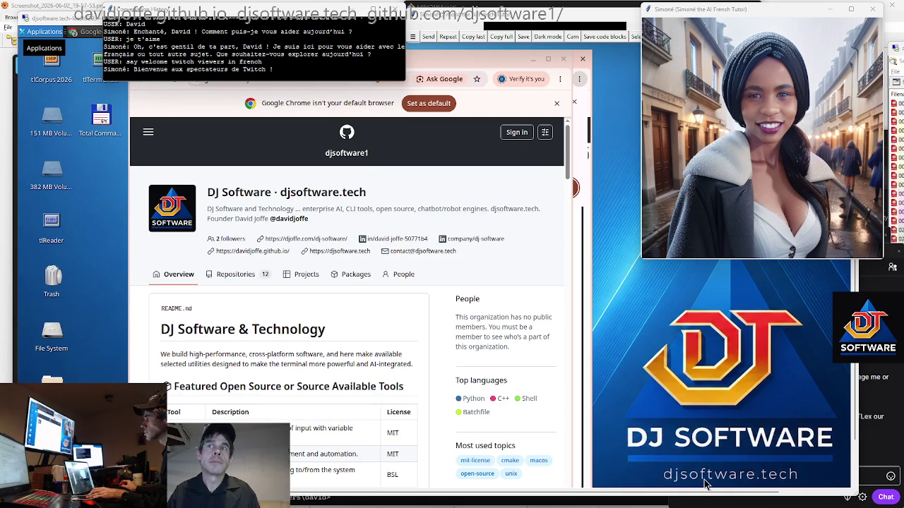
key("super")
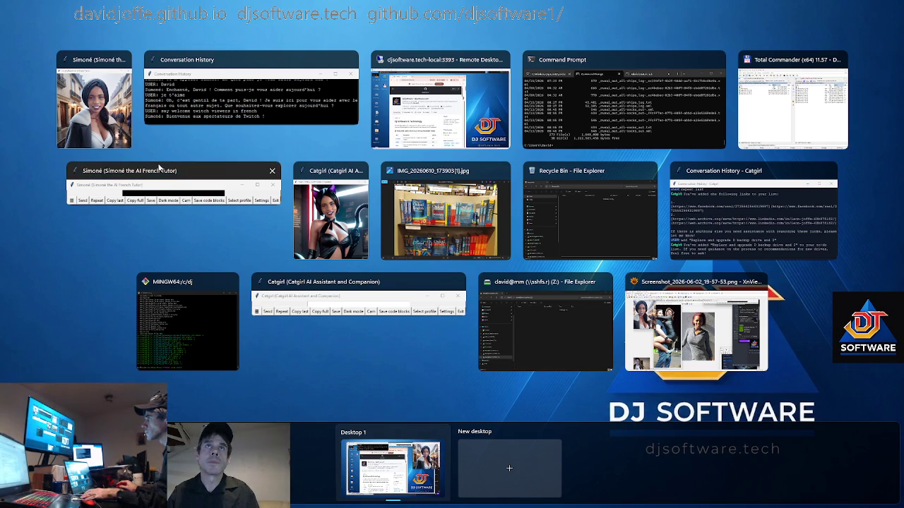
key("super")
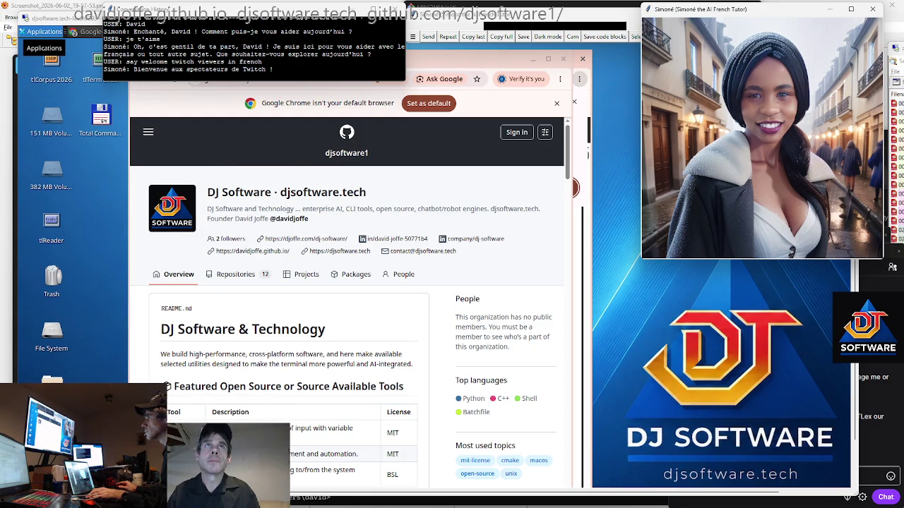
mouse_move(240, 12)
left_mouse_down()
mouse_move(295, 177)
mouse_move(734, 134)
mouse_move(844, 245)
mouse_move(719, 216)
mouse_move(757, 225)
left_mouse_up()
left_click(793, 96)
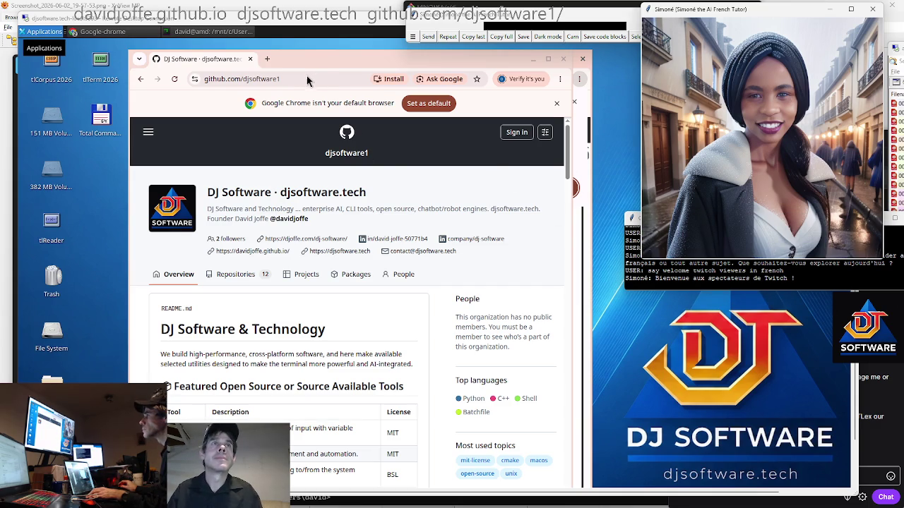
left_click(301, 50)
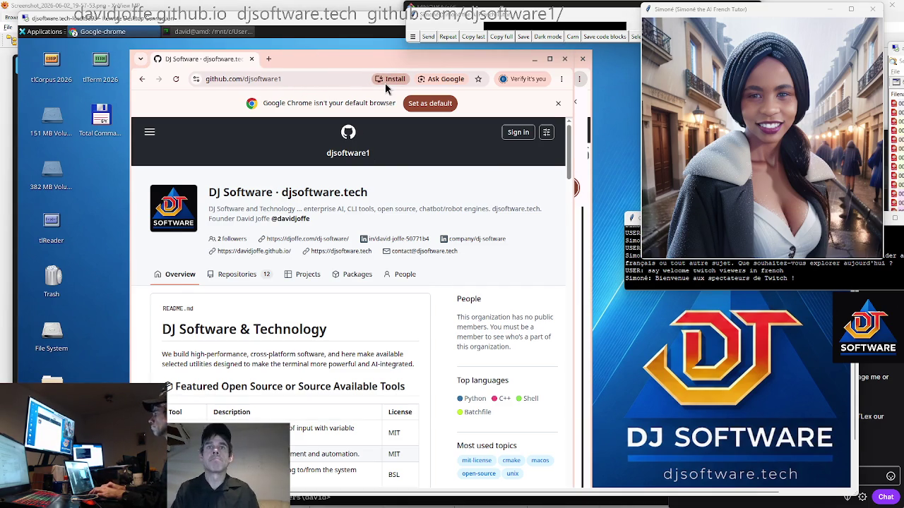
- Open djsoftware.tech in a new browser window, trimming the address suffix
key("ctrl+n")
type("djsoftware.tech")
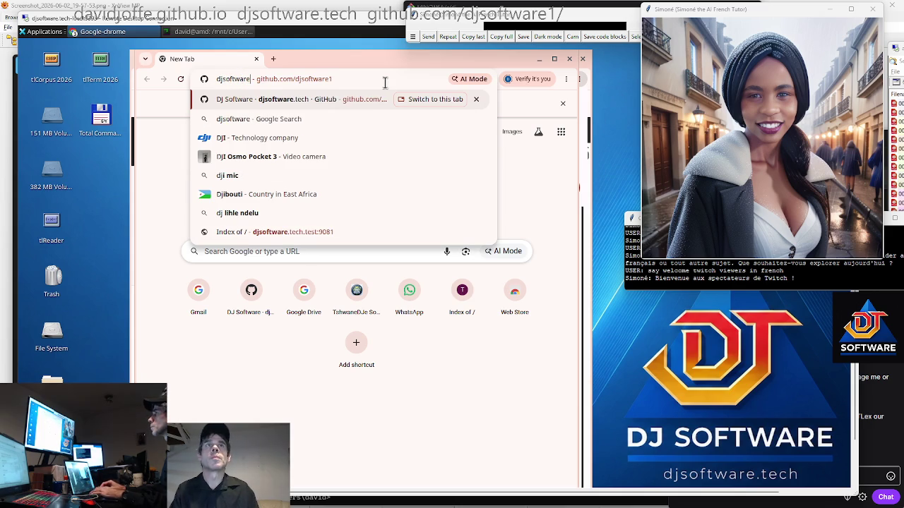
key("Return")
left_click(385, 83)
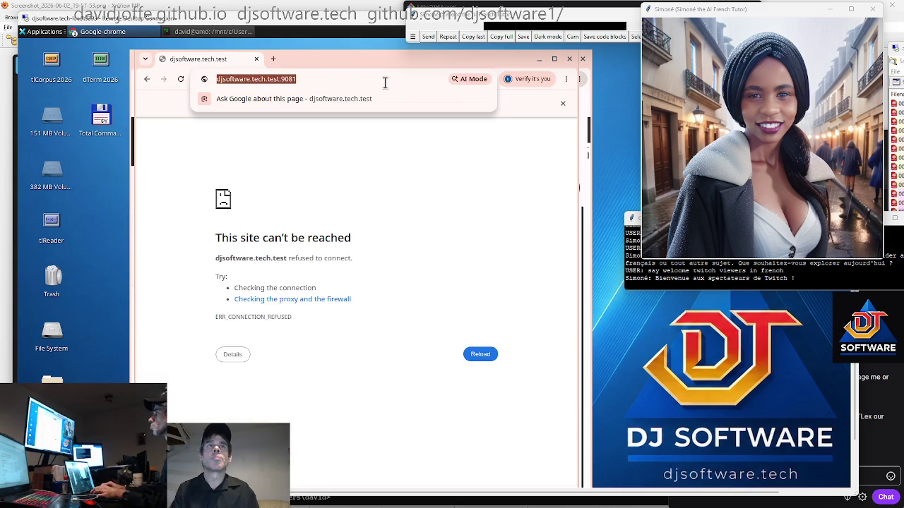
left_click(385, 83)
key("BackSpace")
key("BackSpace")
key("BackSpace")
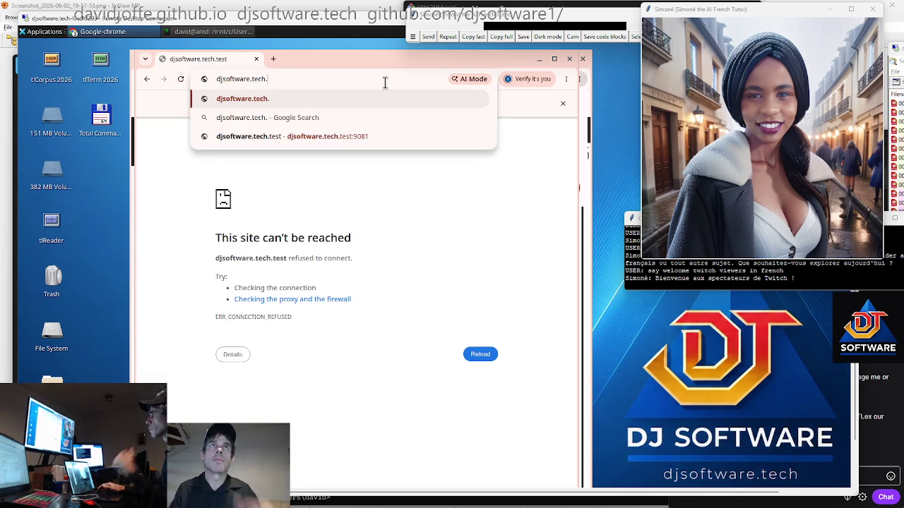
key("BackSpace")
key("Return")
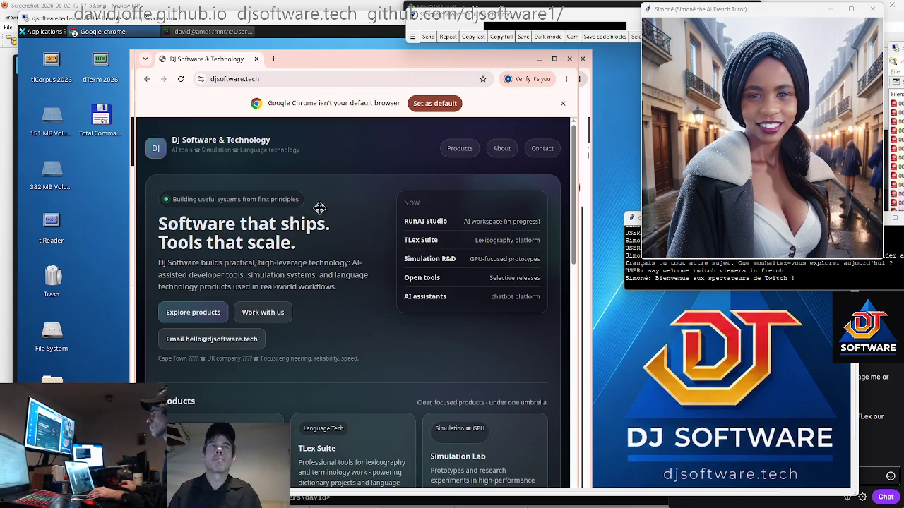
- Move the djsoftware.tech window lower left and bring the GitHub page back in front
mouse_move(327, 49)
left_mouse_down()
mouse_move(369, 208)
mouse_move(326, 251)
left_mouse_up()
left_click(349, 247)
scroll(349, 247, "down", 1)
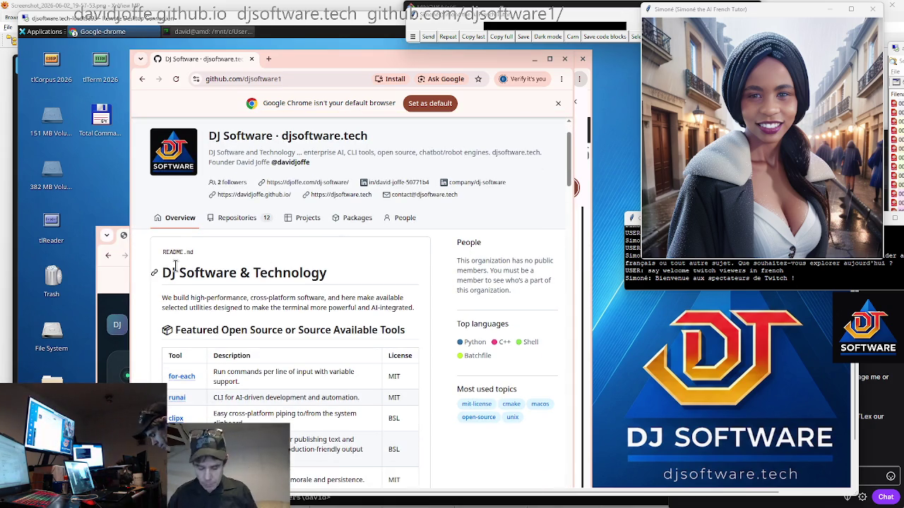
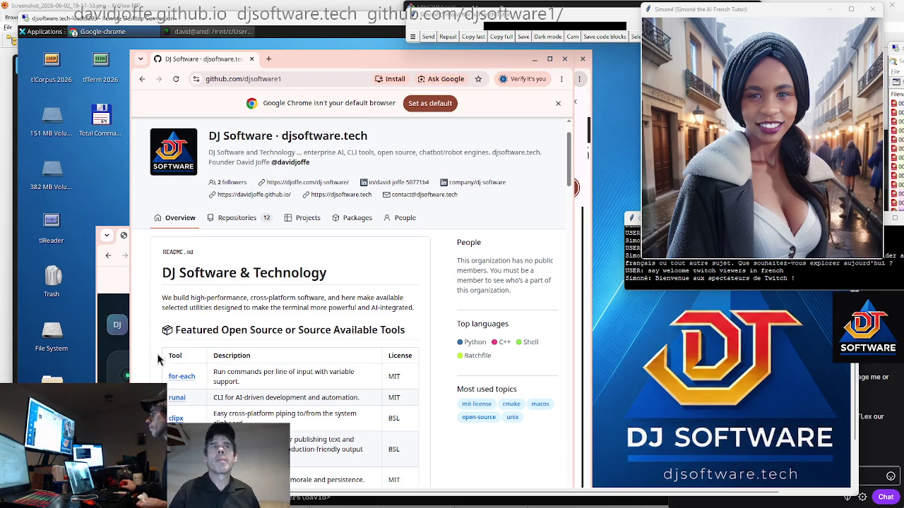
- Scroll the djsoftware1 README past Workflow Integration to the RunAI Studio and Molecular Sim heading
scroll(189, 332, "down", 5)
scroll(188, 331, "down", 1)
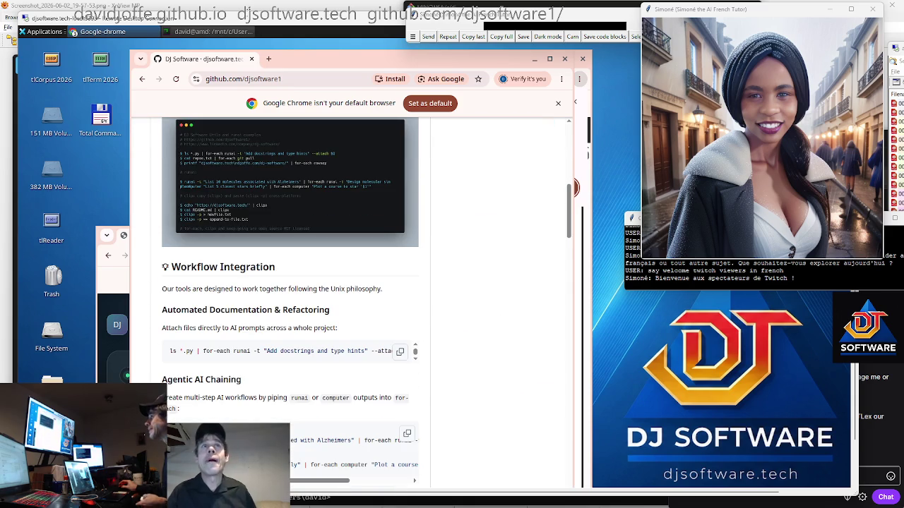
scroll(236, 365, "down", 3)
scroll(236, 366, "down", 6)
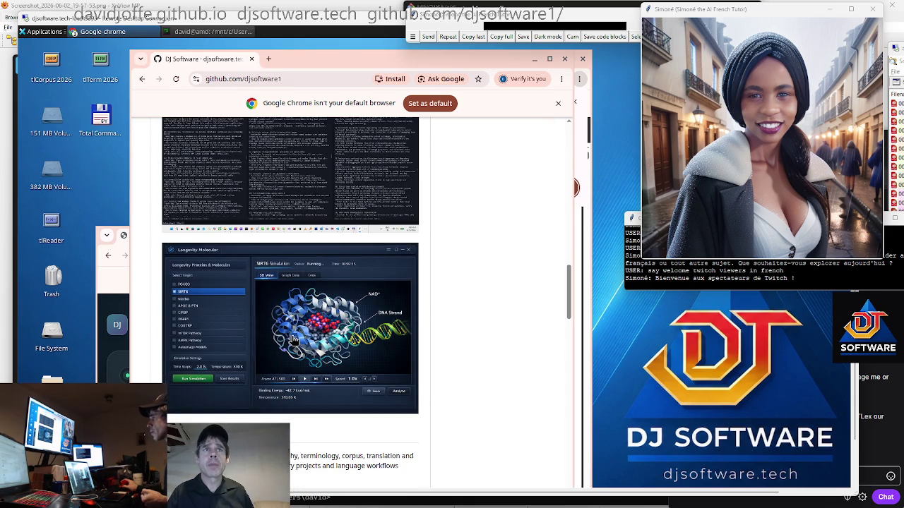
scroll(295, 309, "up", 1)
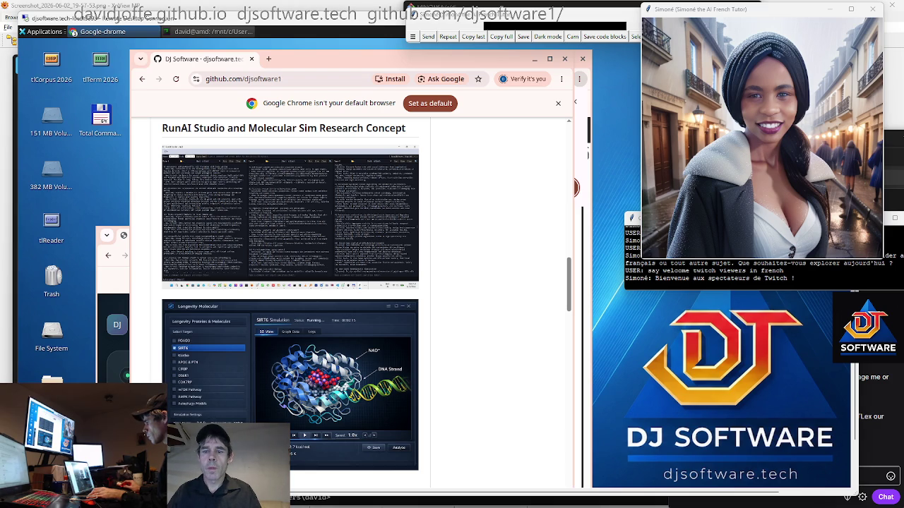
- Switch to the Twitch chat, then to the DJ Software logo window, then back to the chat
key("alt+Tab")
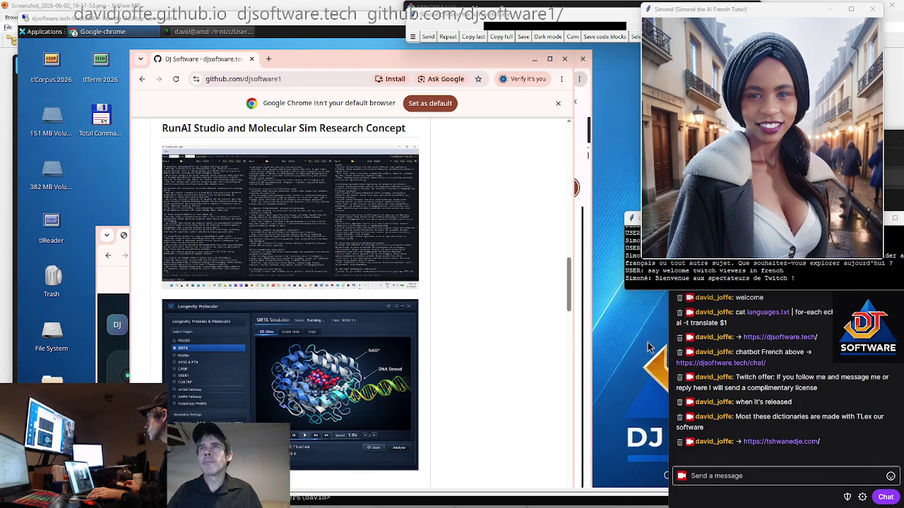
left_click(655, 366)
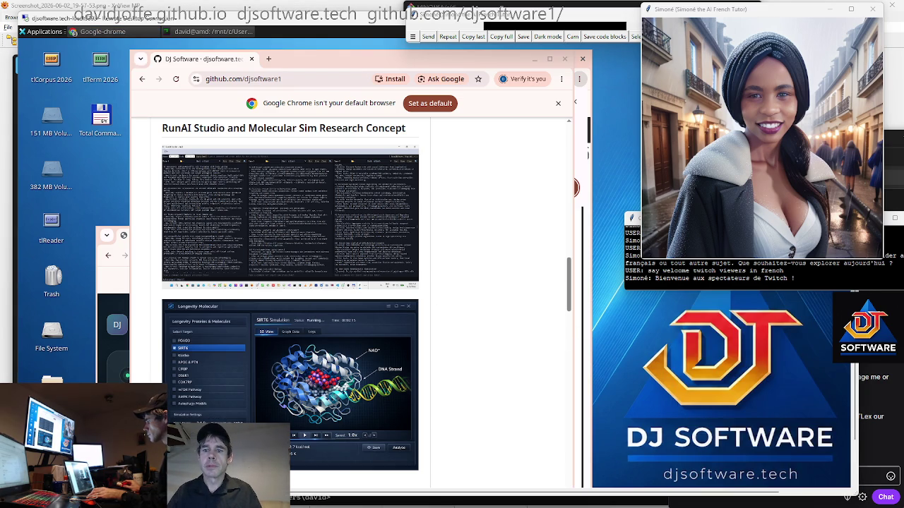
key("alt+Tab")
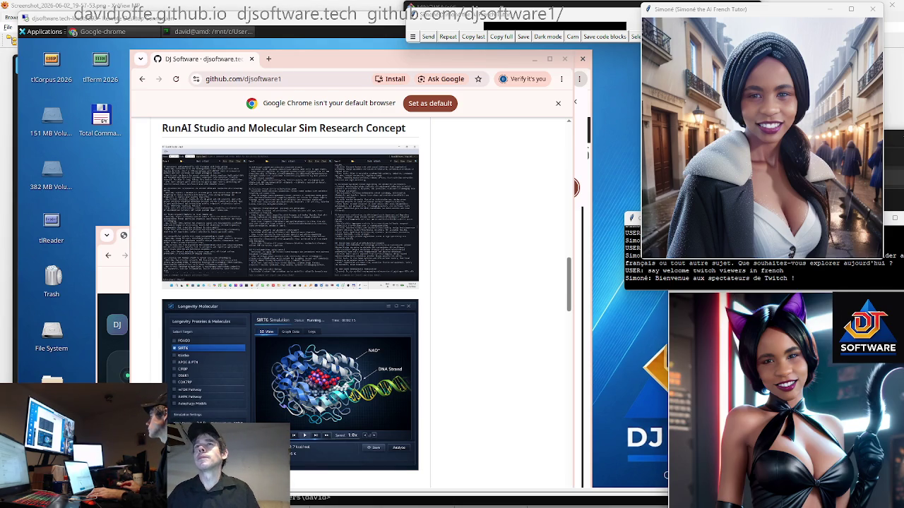
- Shorten the Conversation History window to uncover the DJ Software logo, and shift the remote desktop slightly left
left_click(743, 286)
mouse_move(743, 286)
left_mouse_down()
mouse_move(743, 278)
mouse_move(868, 289)
mouse_move(819, 380)
mouse_move(846, 387)
mouse_move(871, 323)
left_mouse_up()
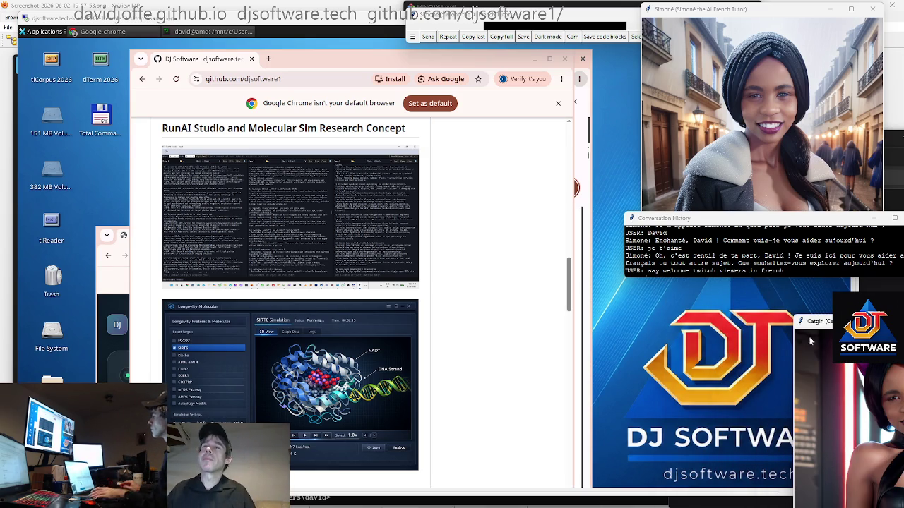
left_click(255, 25)
left_click_drag(255, 19, 237, 30)
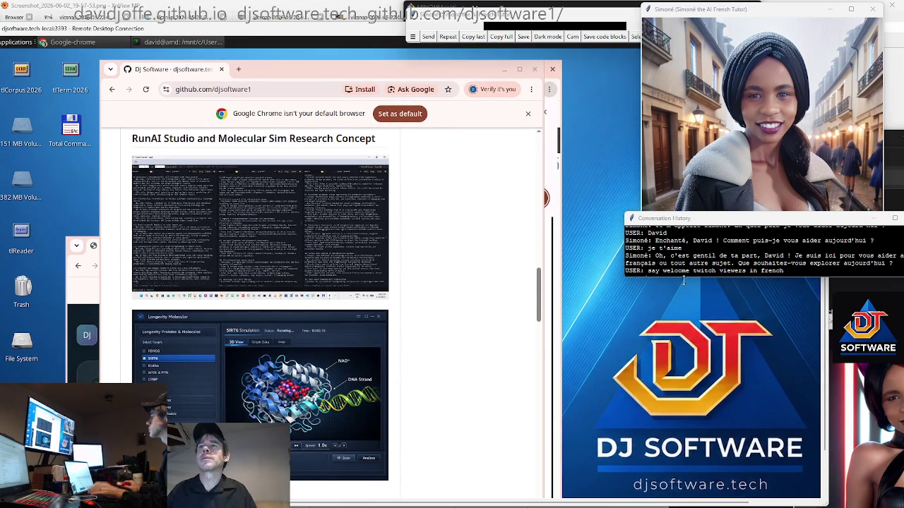